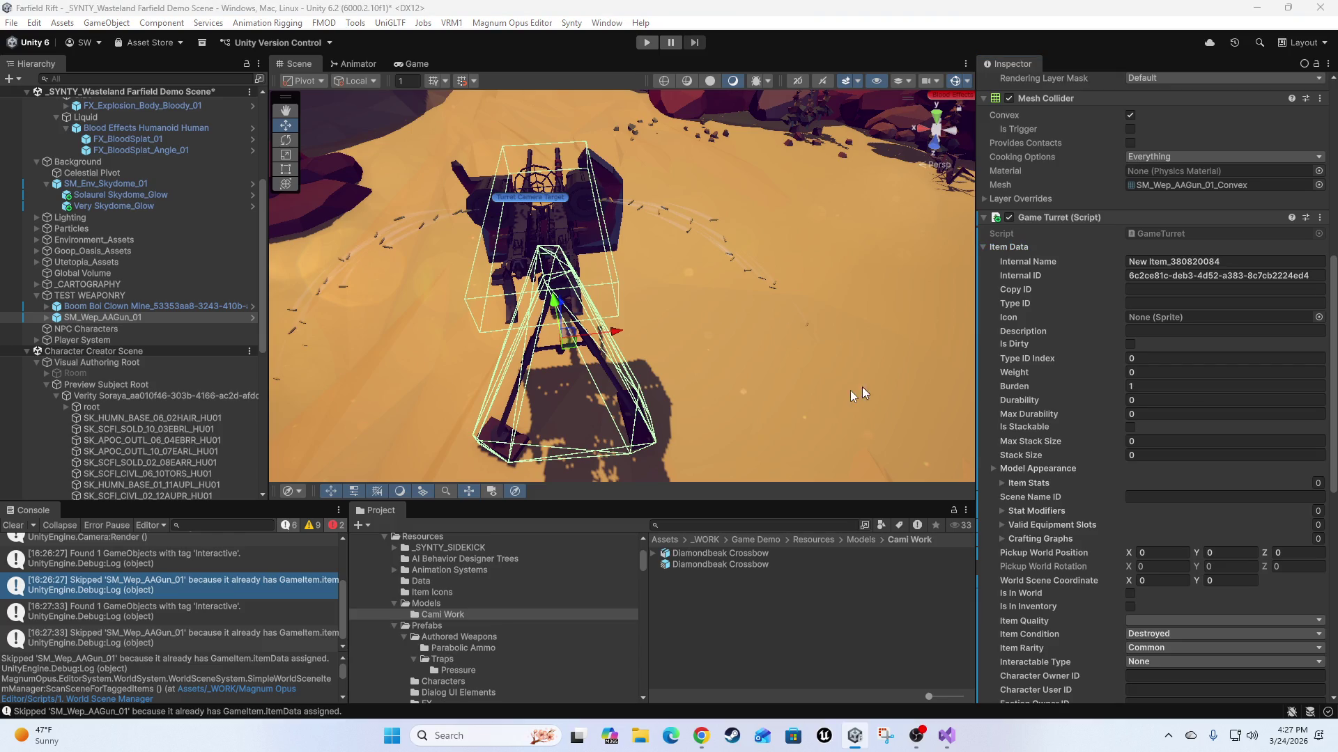
Select the SM_Wep_AAGun_01 turret and ping its GameTurret script in the test scripts folder.
left_click(137, 307)
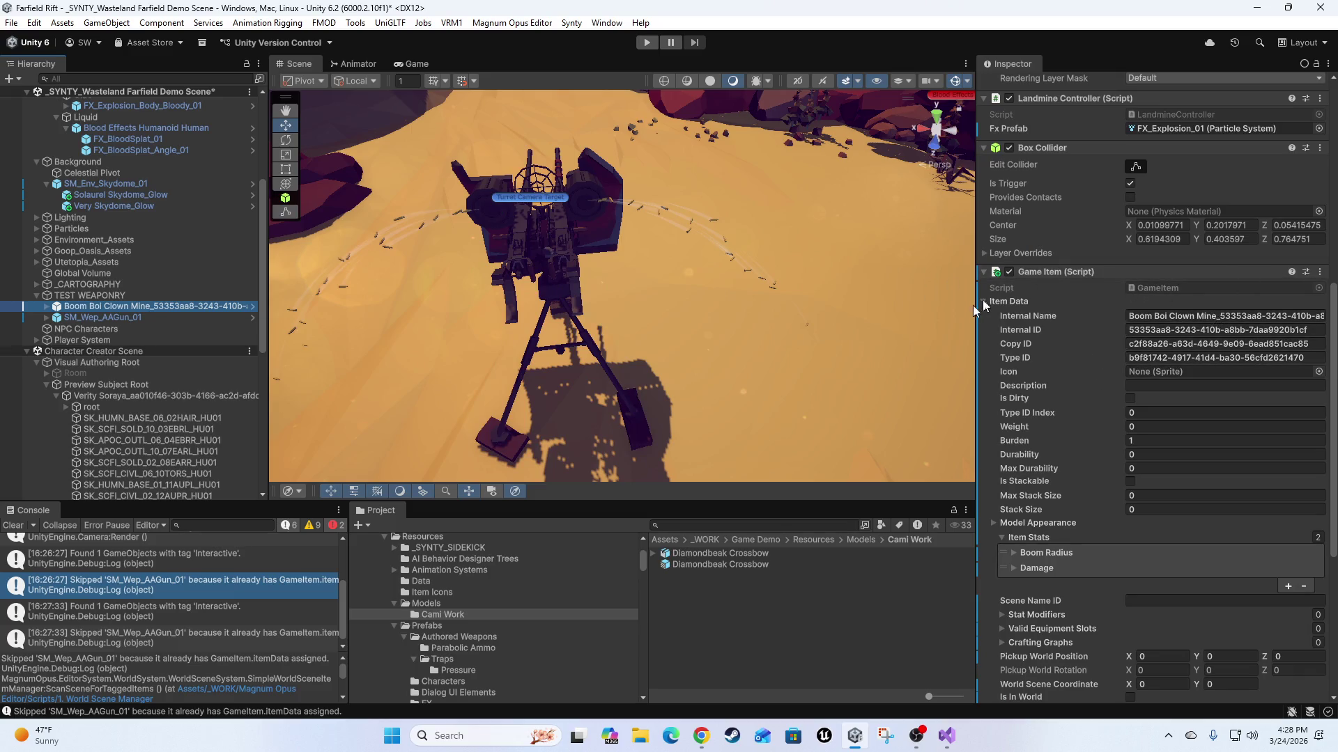
left_click(103, 317)
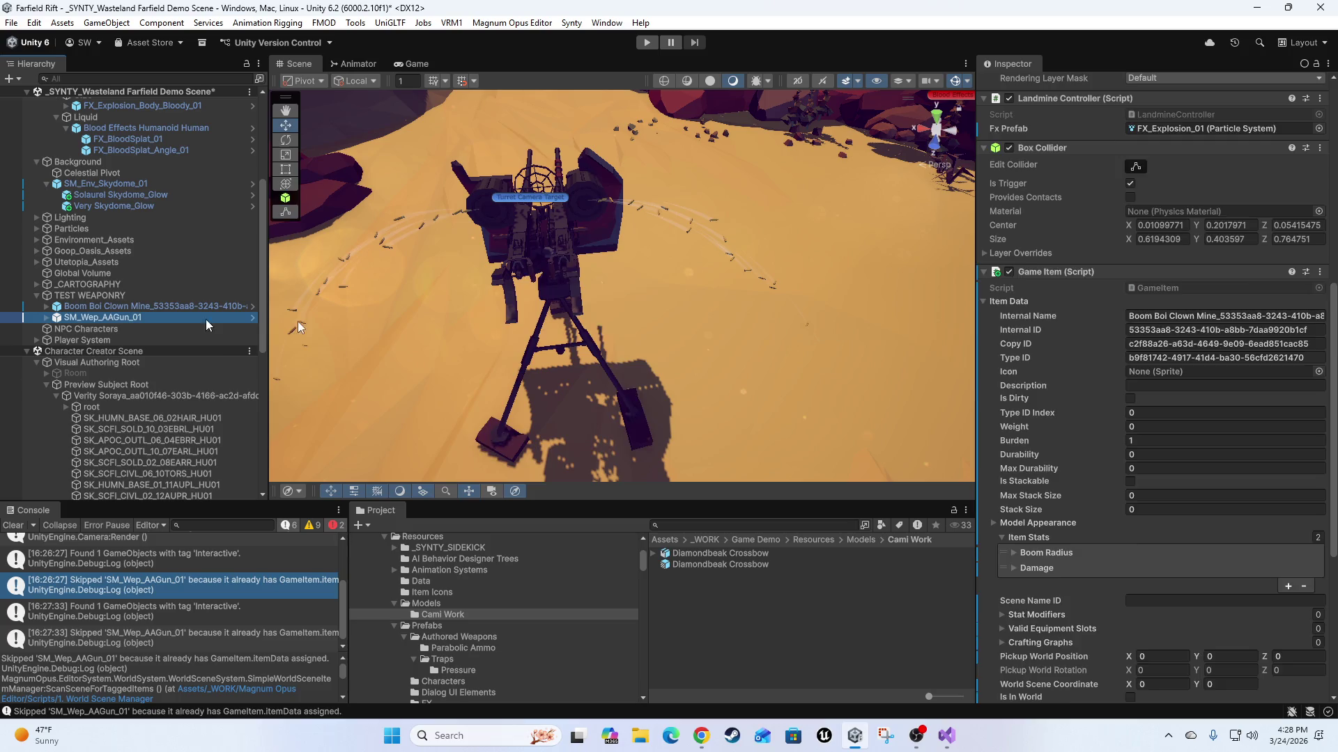
left_click(1202, 233)
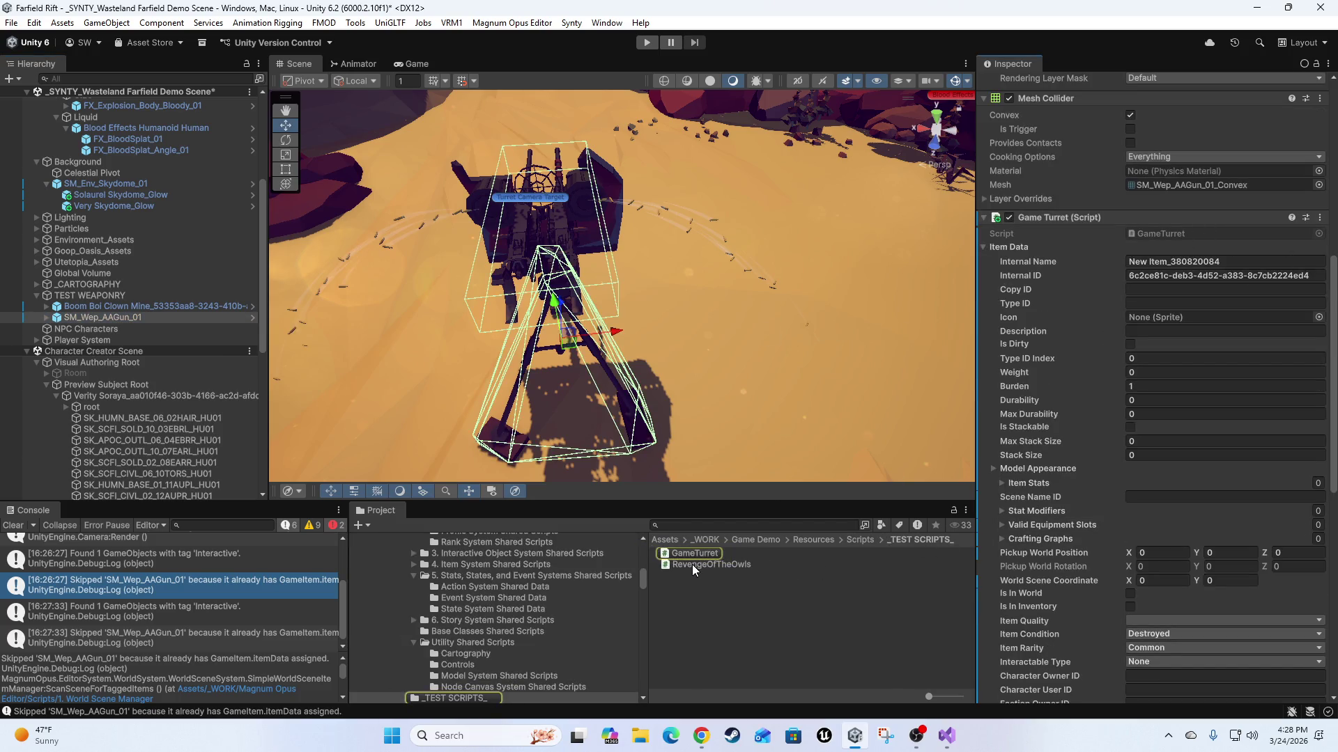
left_click_drag(788, 340, 716, 374)
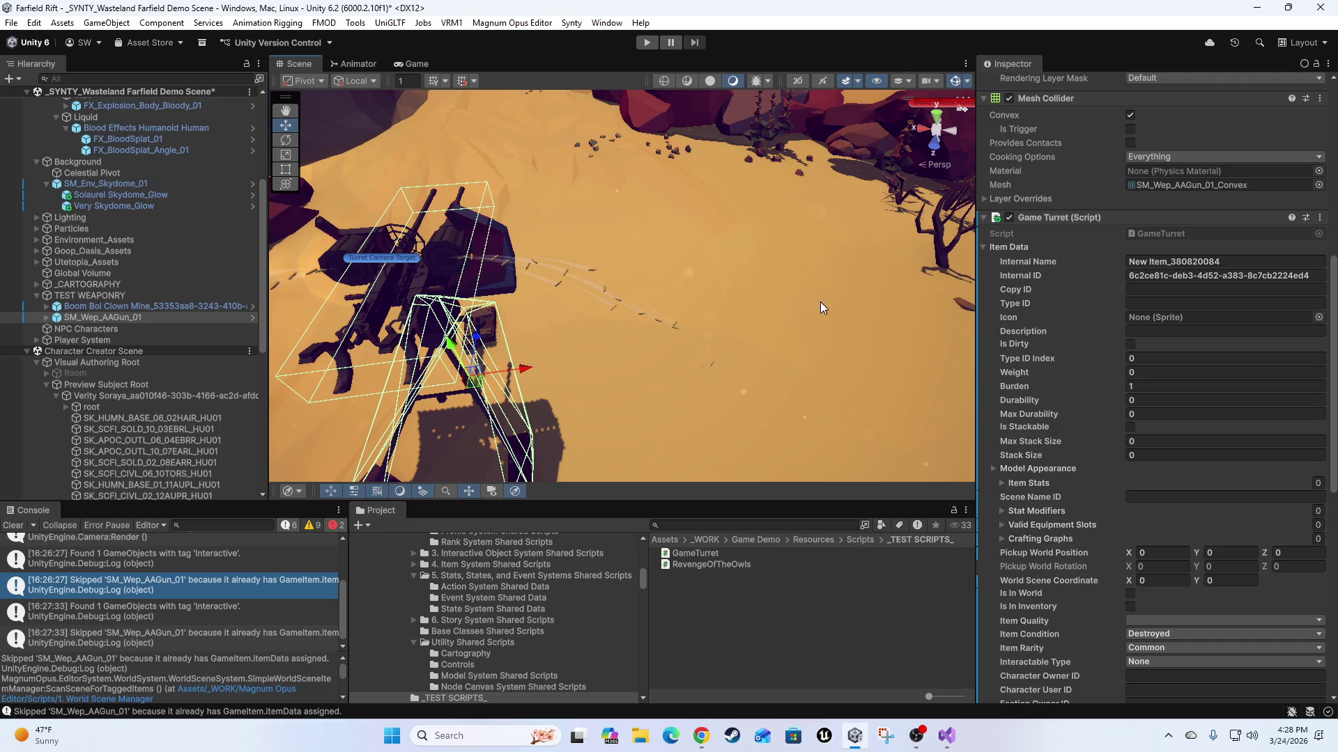
Enter Play mode and wait for the Farfield demo scene to load.
left_click(647, 42)
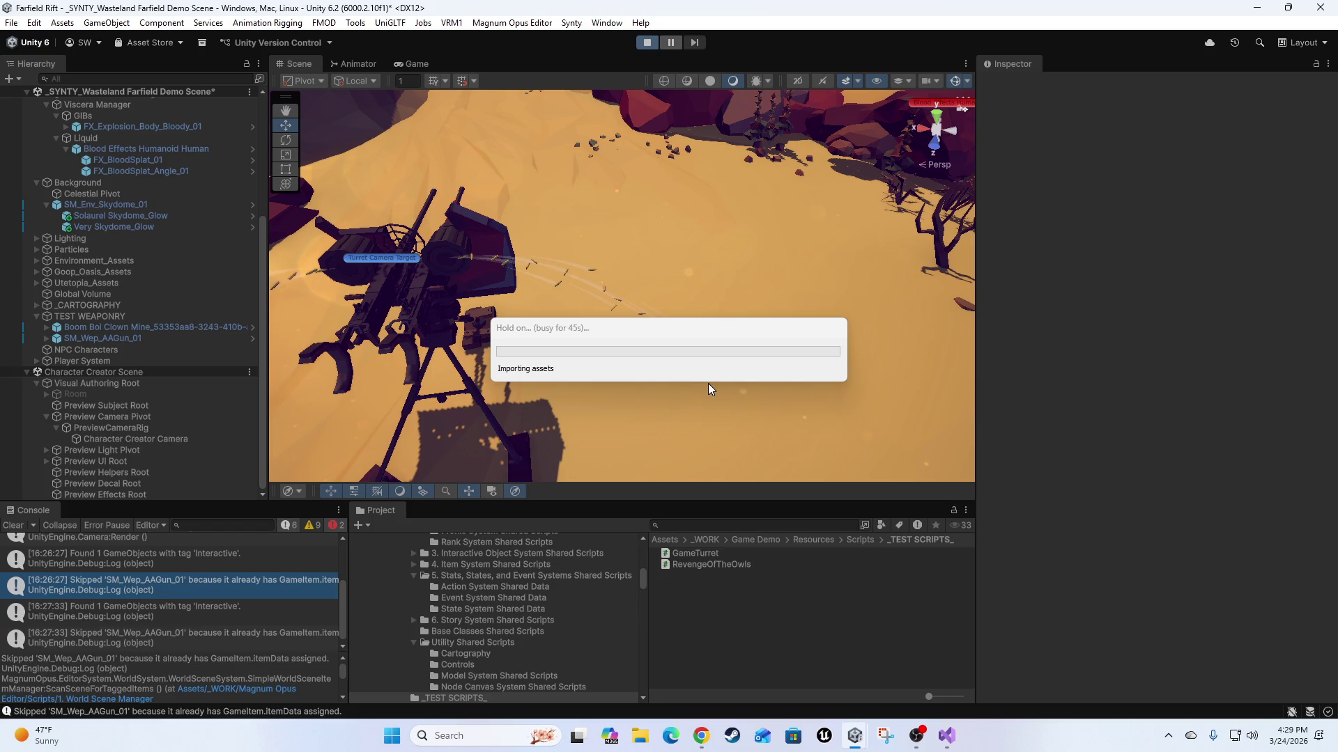
mouse_move(916, 737)
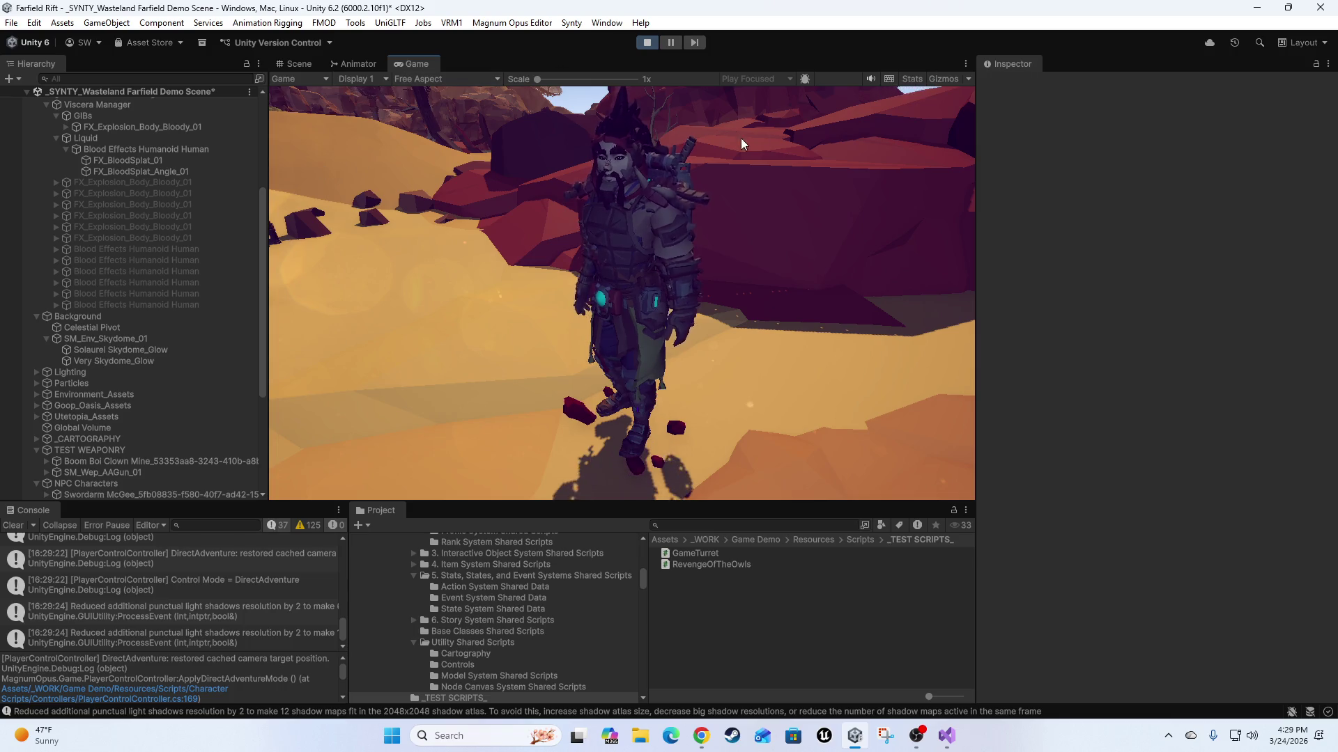
Deactivate the Character Creator Camera and browse the in-game weapon selection list.
scroll(109, 315, "down", 5)
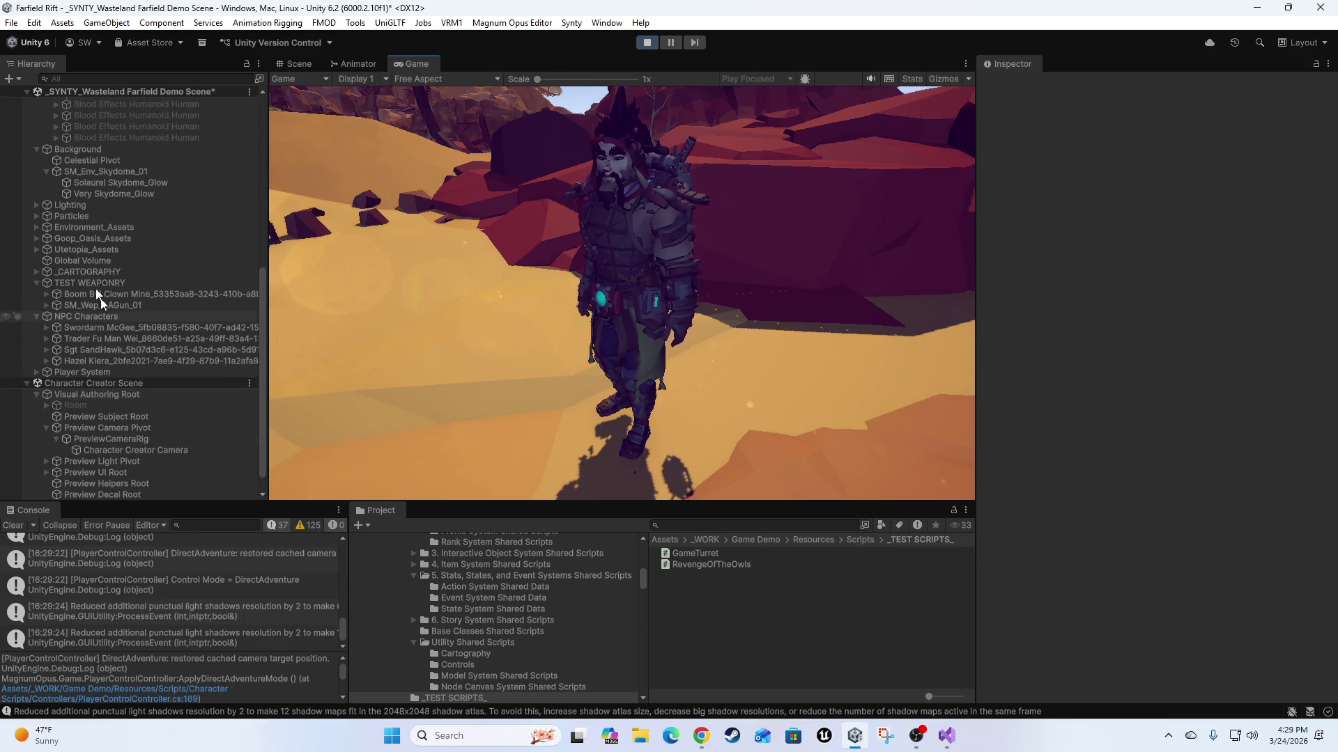
left_click(136, 450)
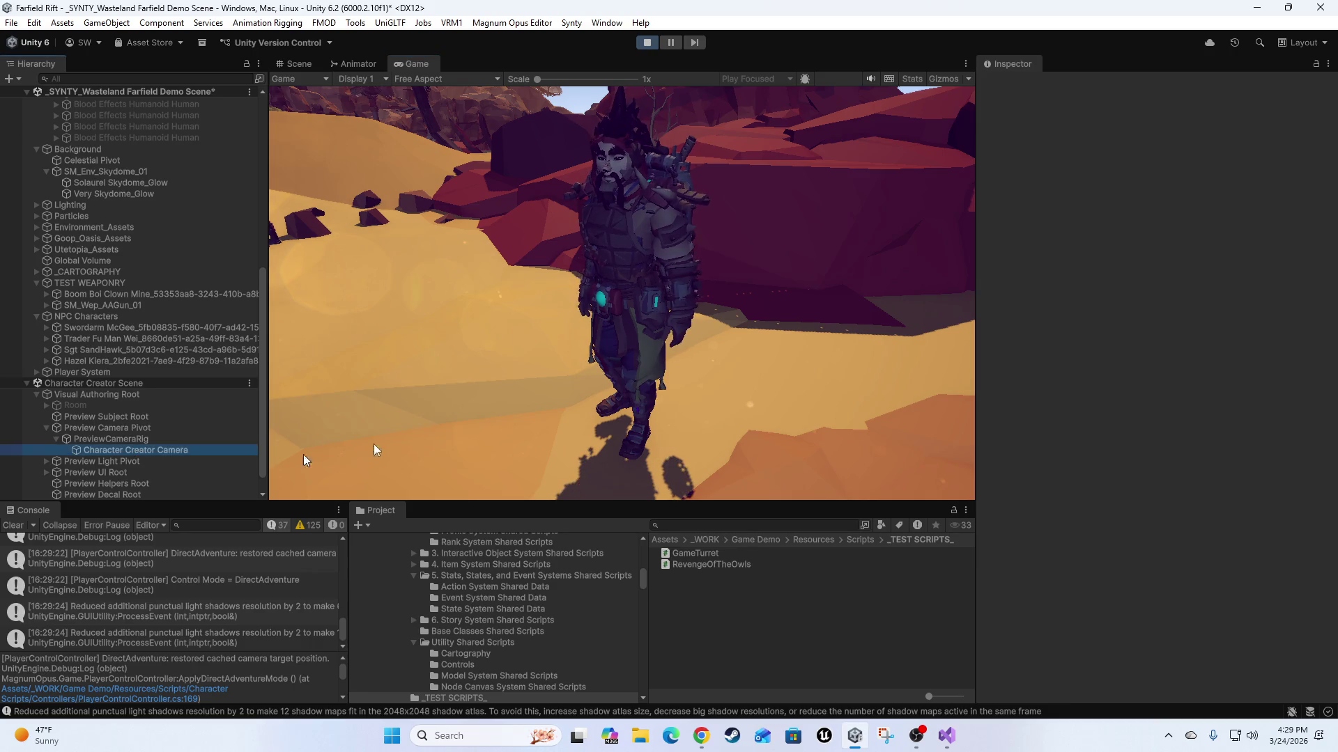
left_click(1013, 85)
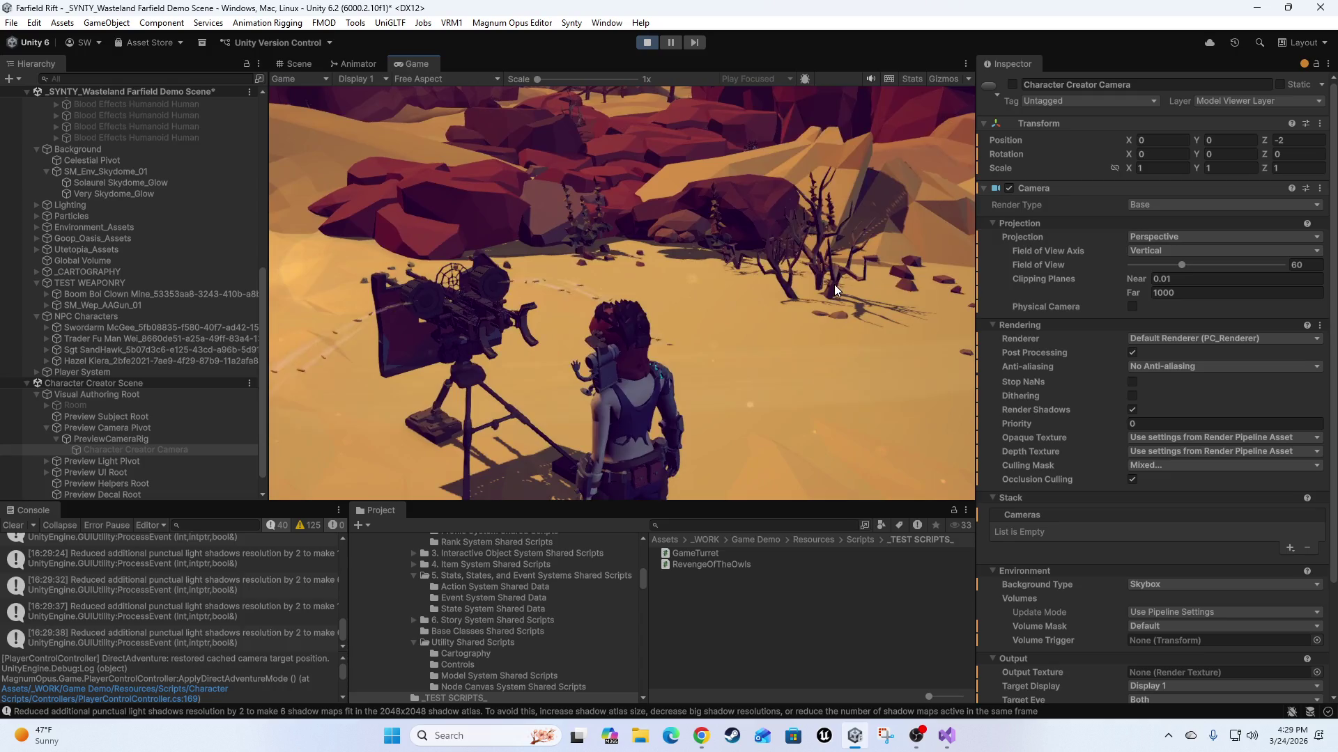
left_click(834, 284)
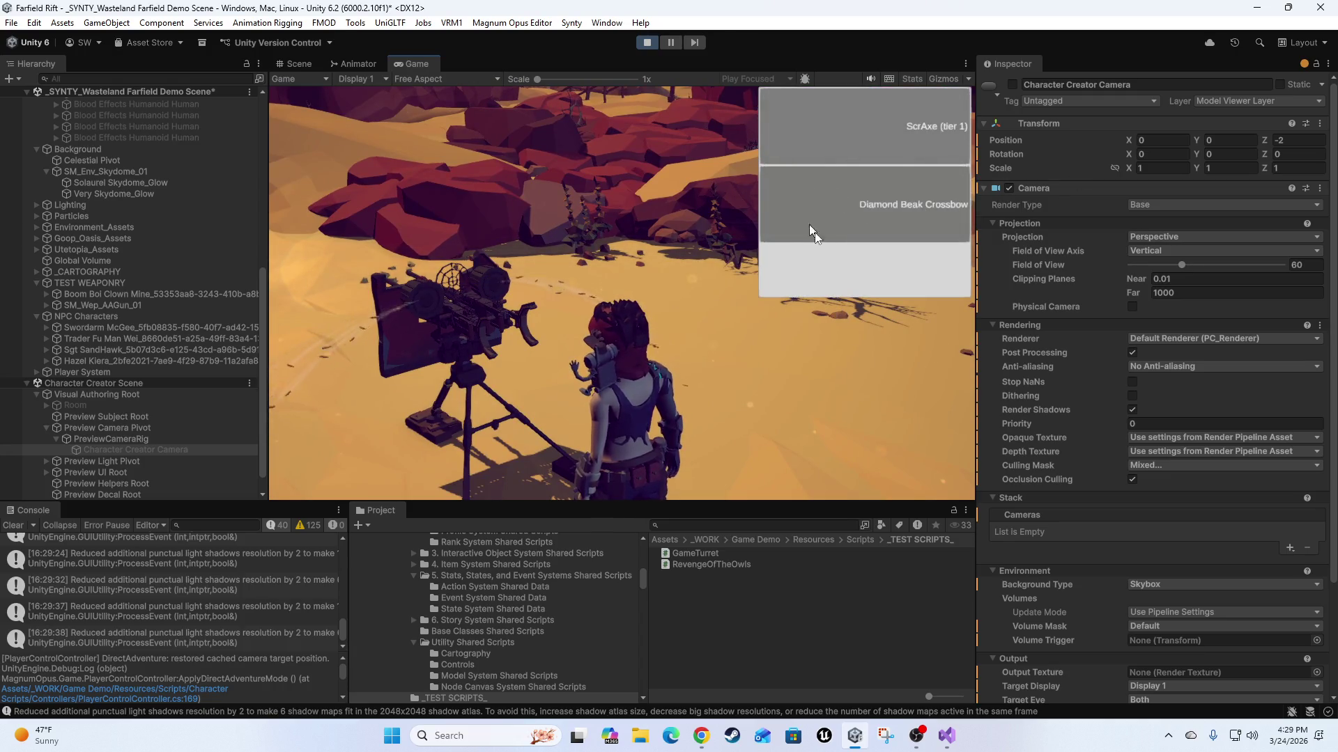
scroll(67, 592, "up", 3)
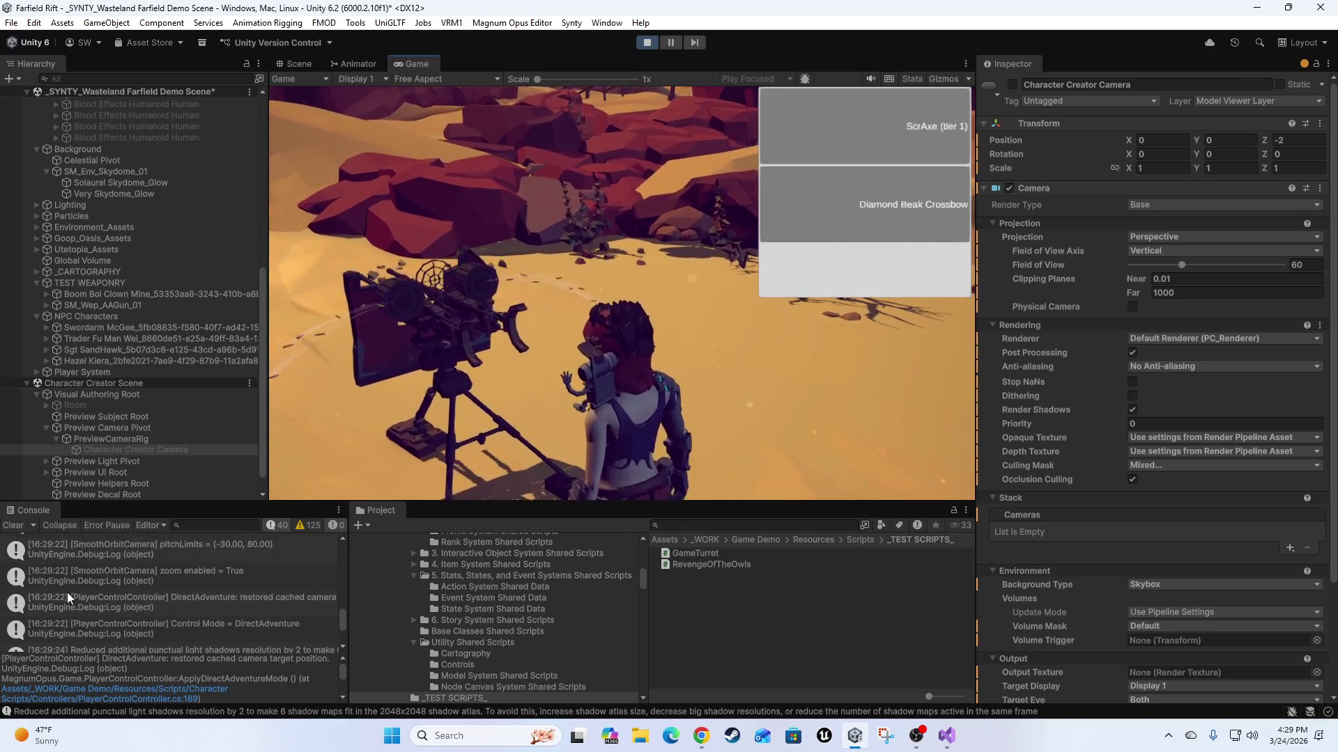
scroll(67, 592, "down", 2)
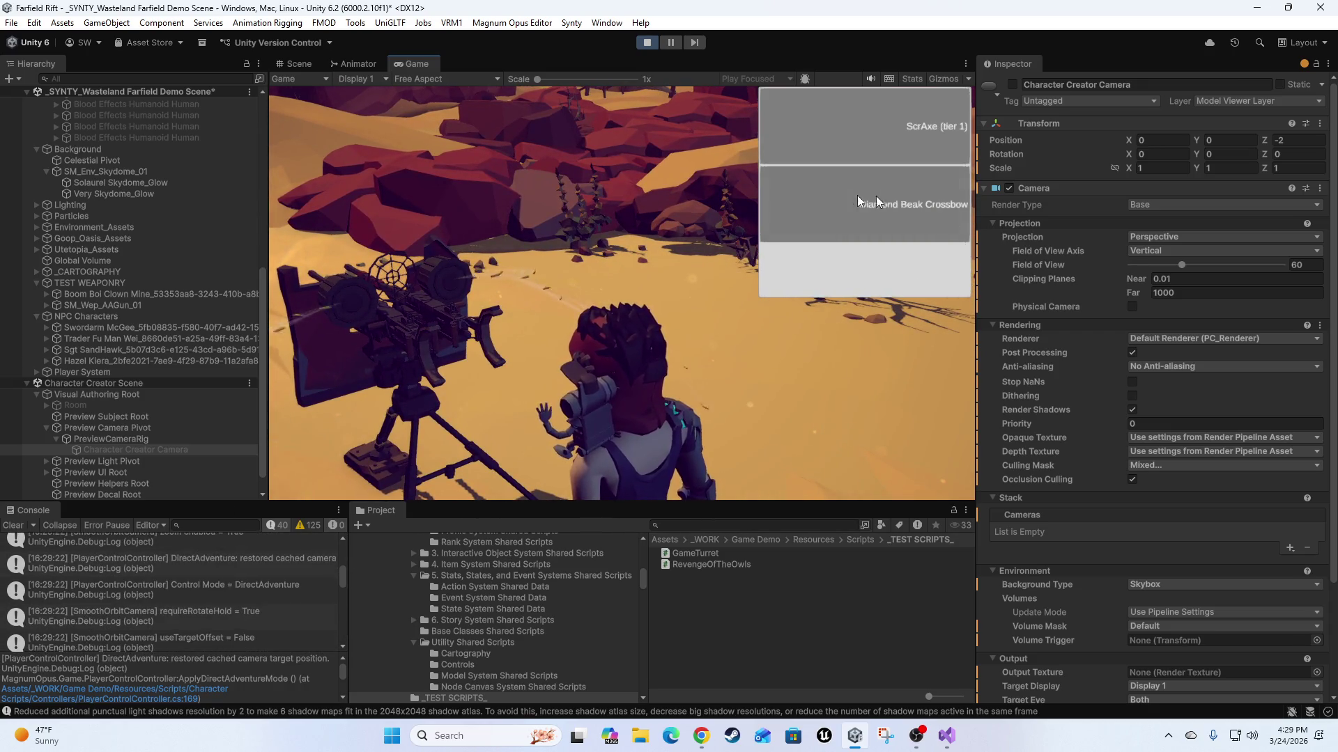
left_click(464, 483)
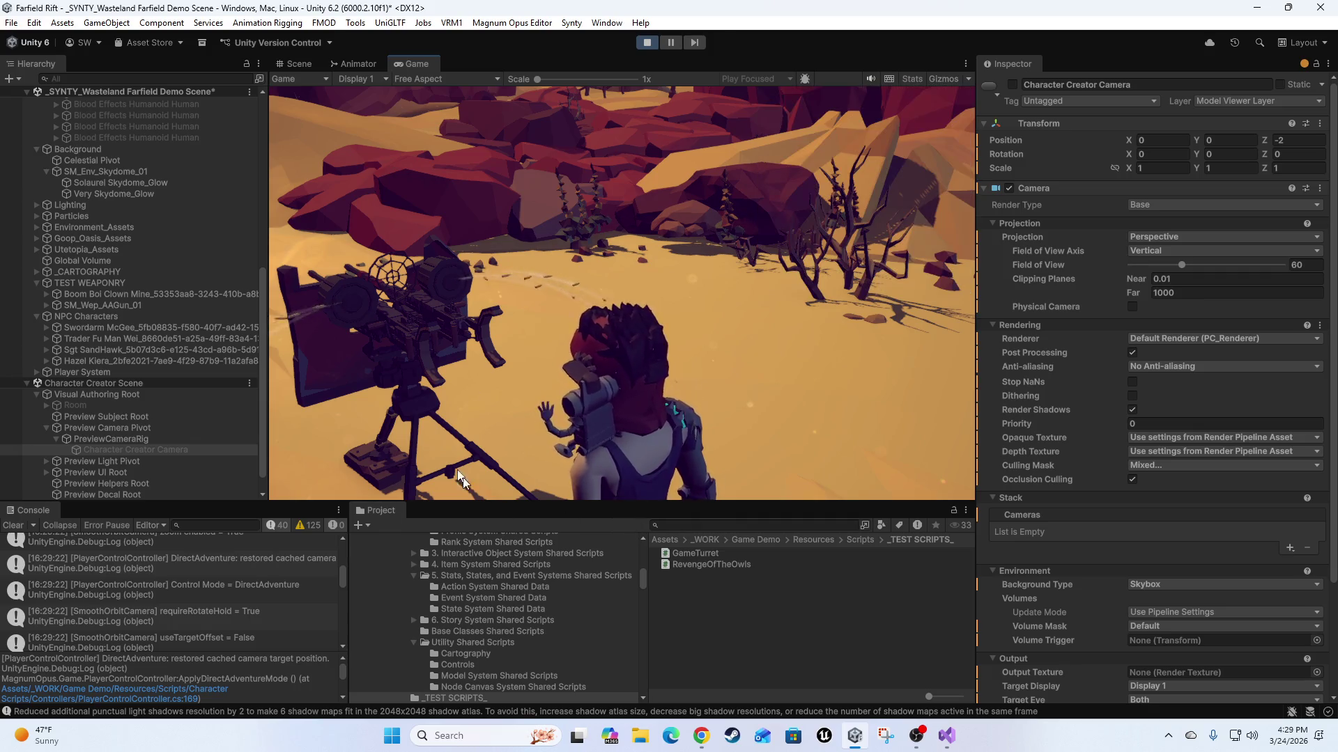
Clear the console, then have the character mount the AA gun turret and walk away.
left_click(12, 528)
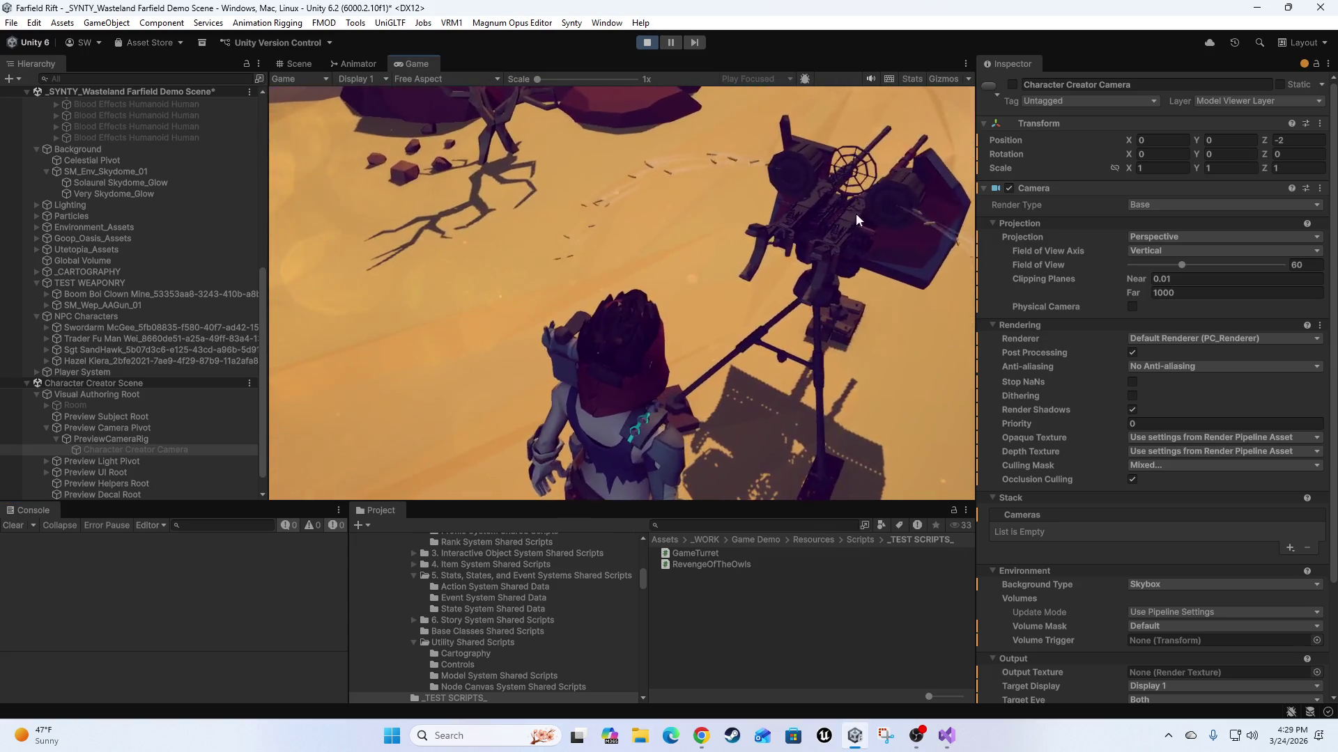
left_click(857, 220)
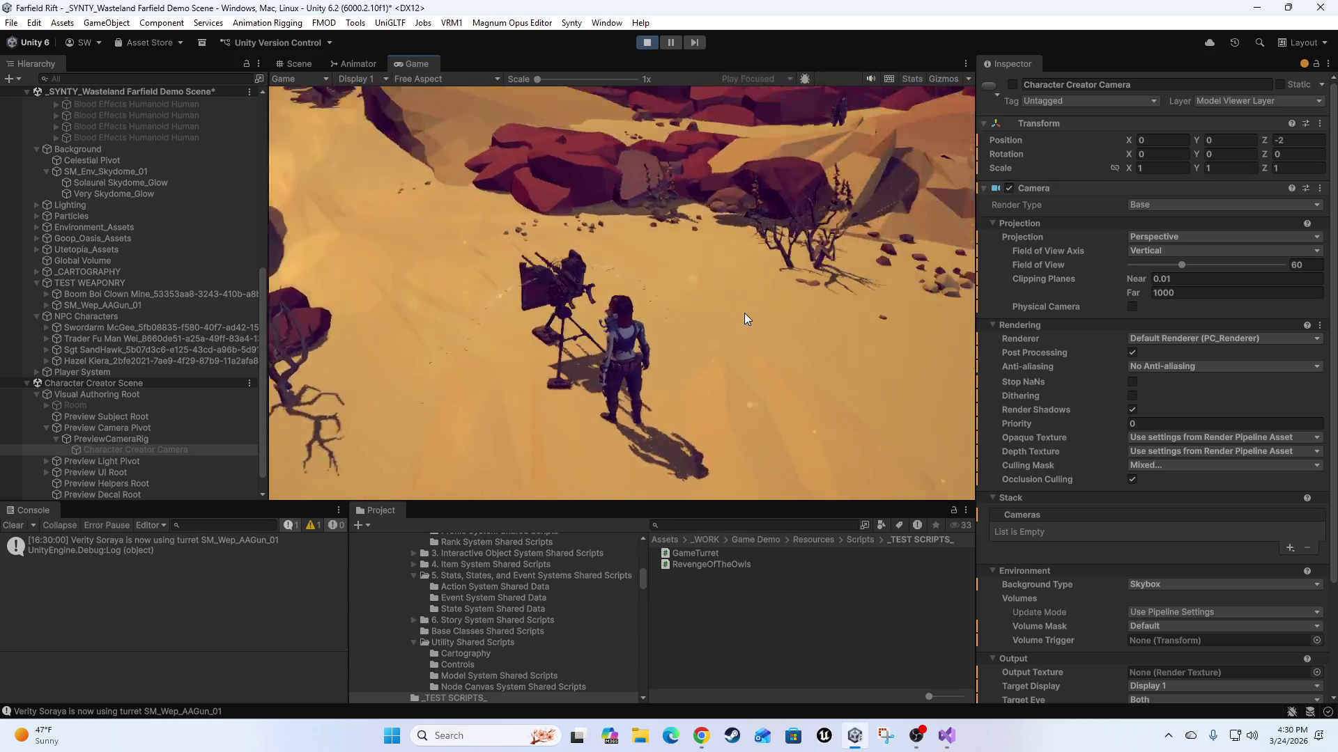
left_click(738, 303)
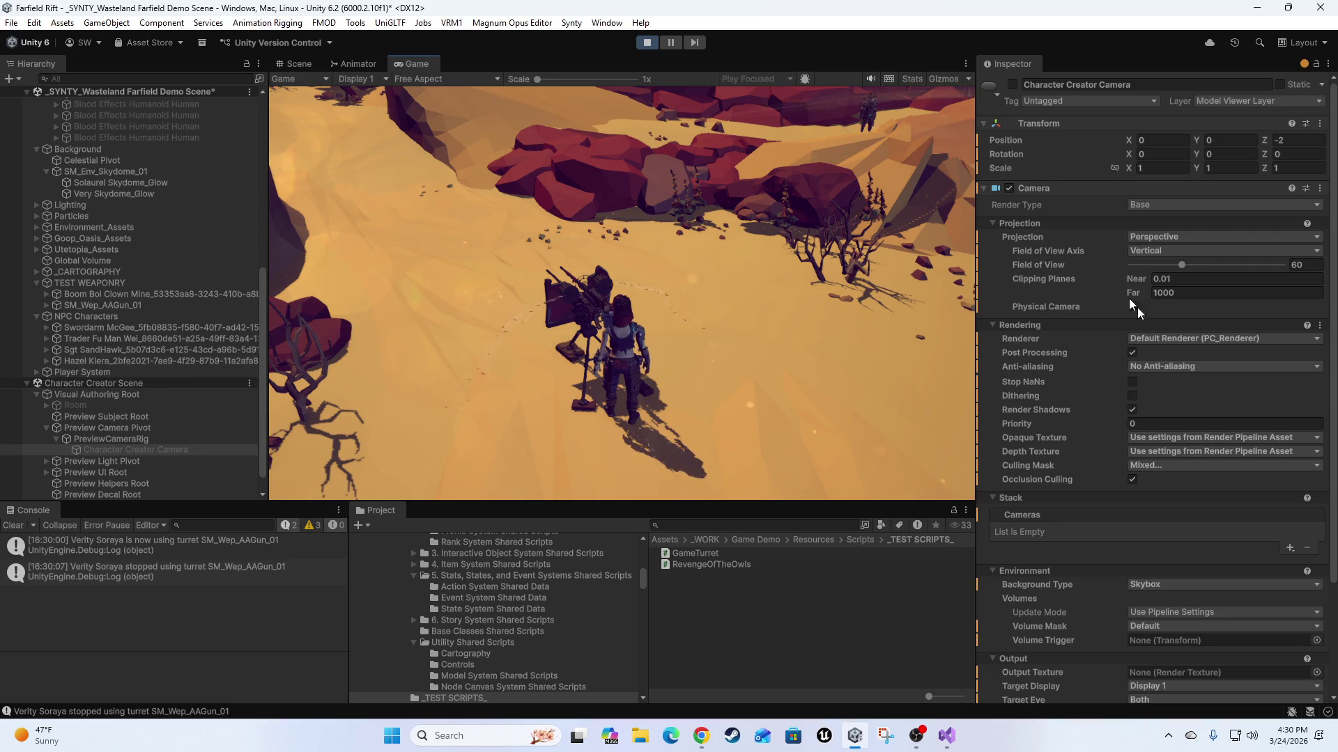
scroll(1087, 363, "down", 4)
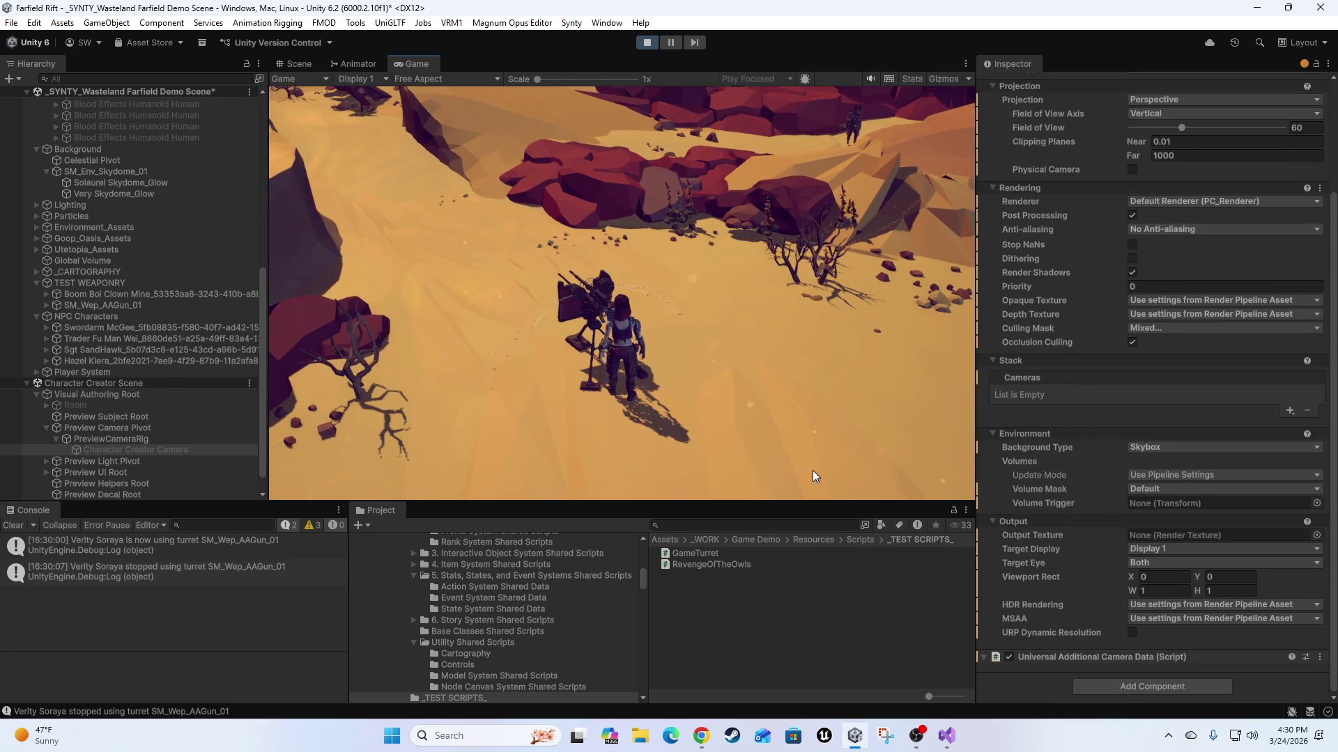
scroll(197, 392, "up", 10)
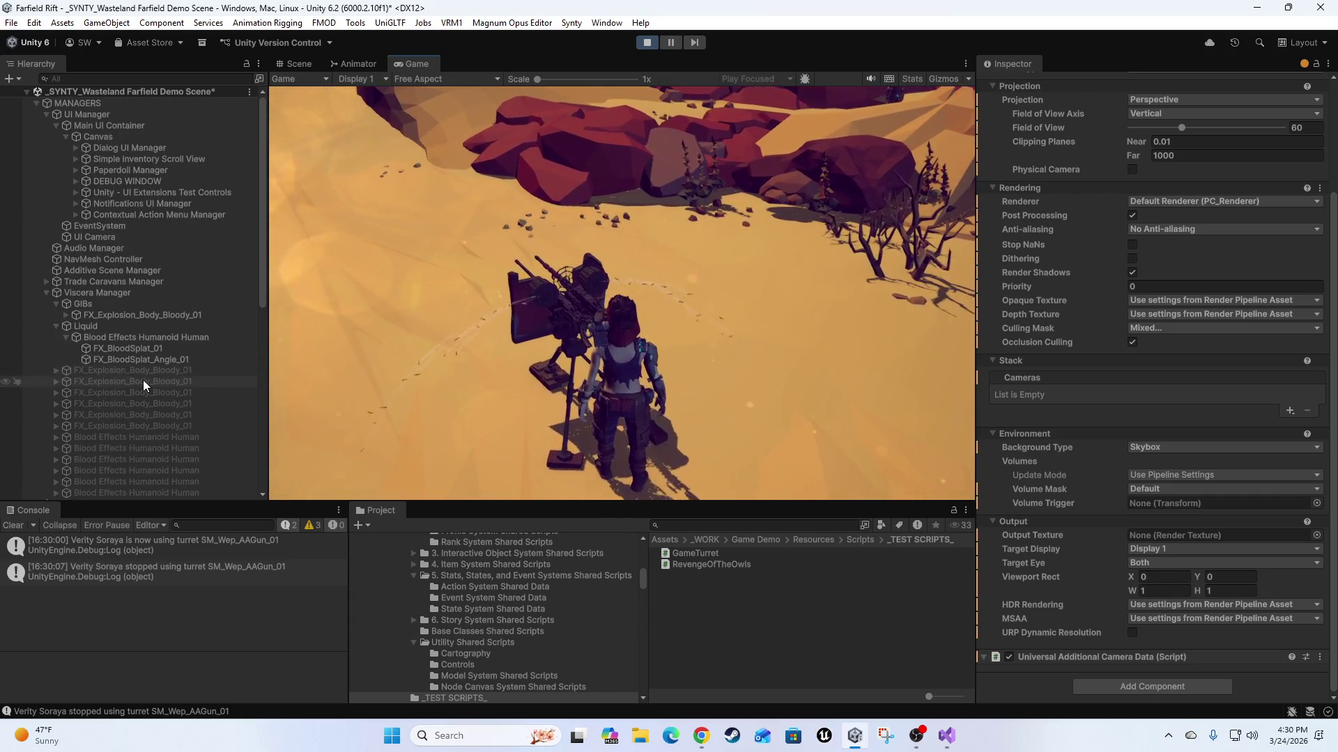
Collapse the UI and Viscera Manager groups and show the AA gun's Turret Setup settings.
left_click(44, 115)
left_click(46, 170)
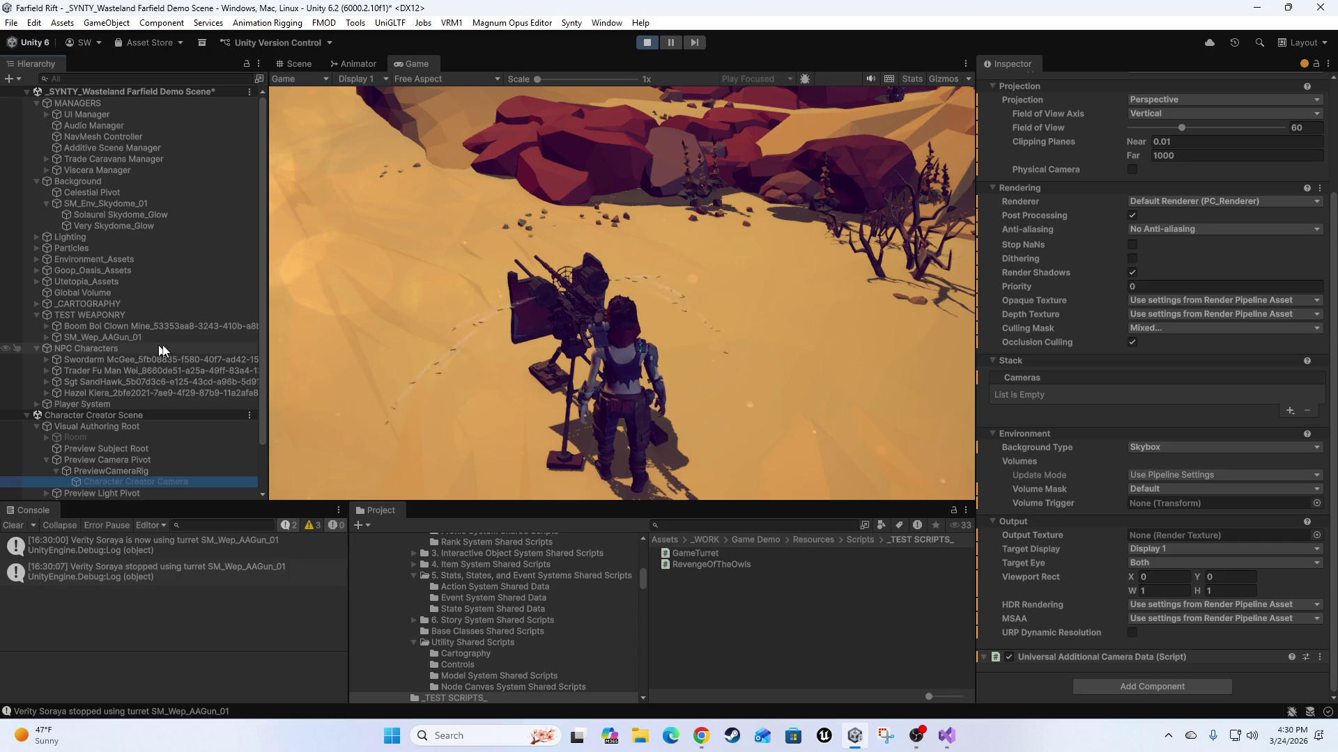
left_click(111, 338)
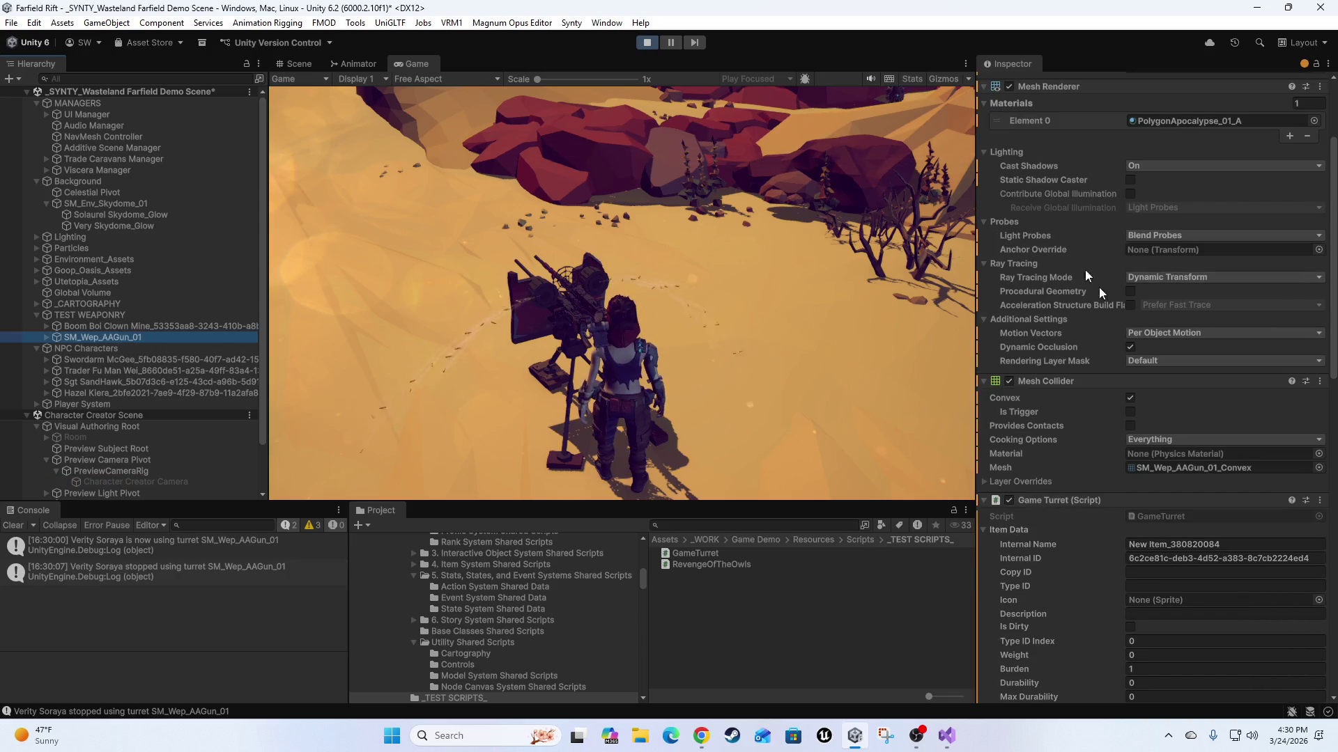
scroll(1087, 314, "down", 5)
scroll(1090, 432, "down", 2)
scroll(1076, 445, "down", 2)
scroll(1076, 424, "down", 5)
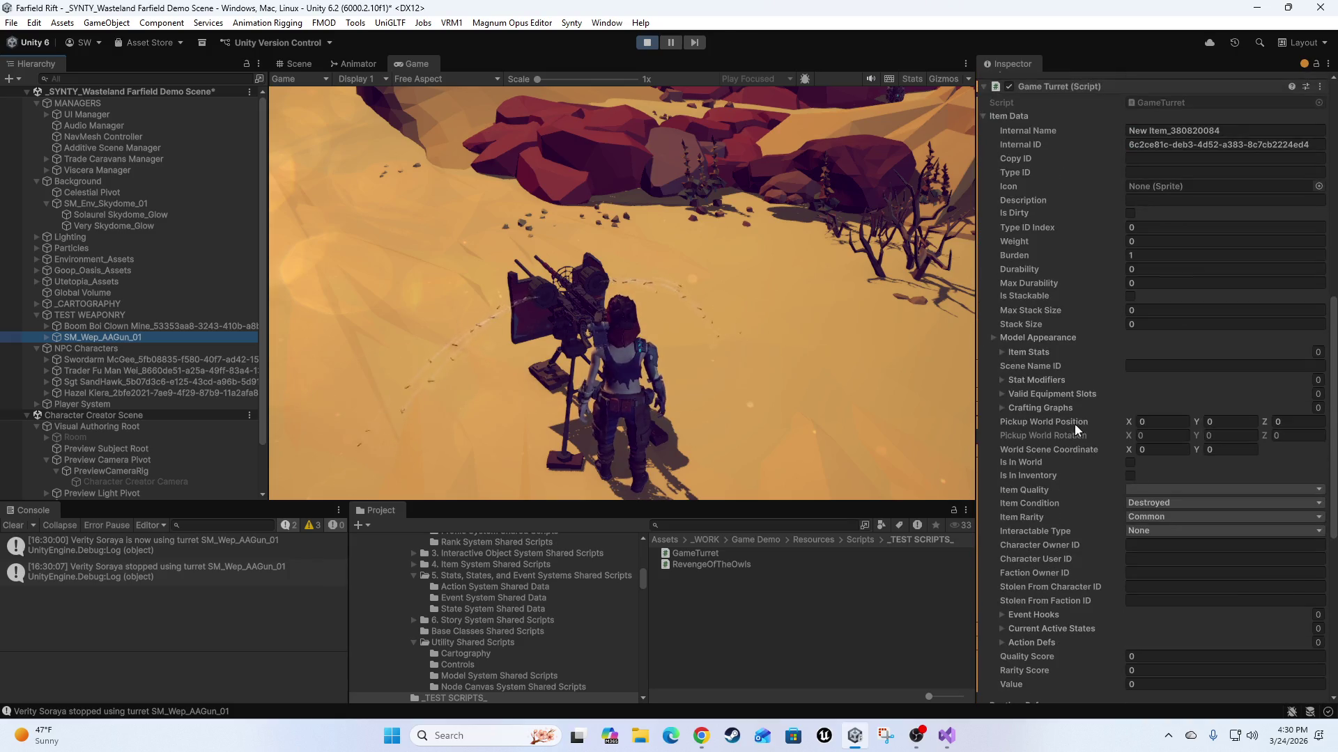
scroll(1091, 432, "up", 4)
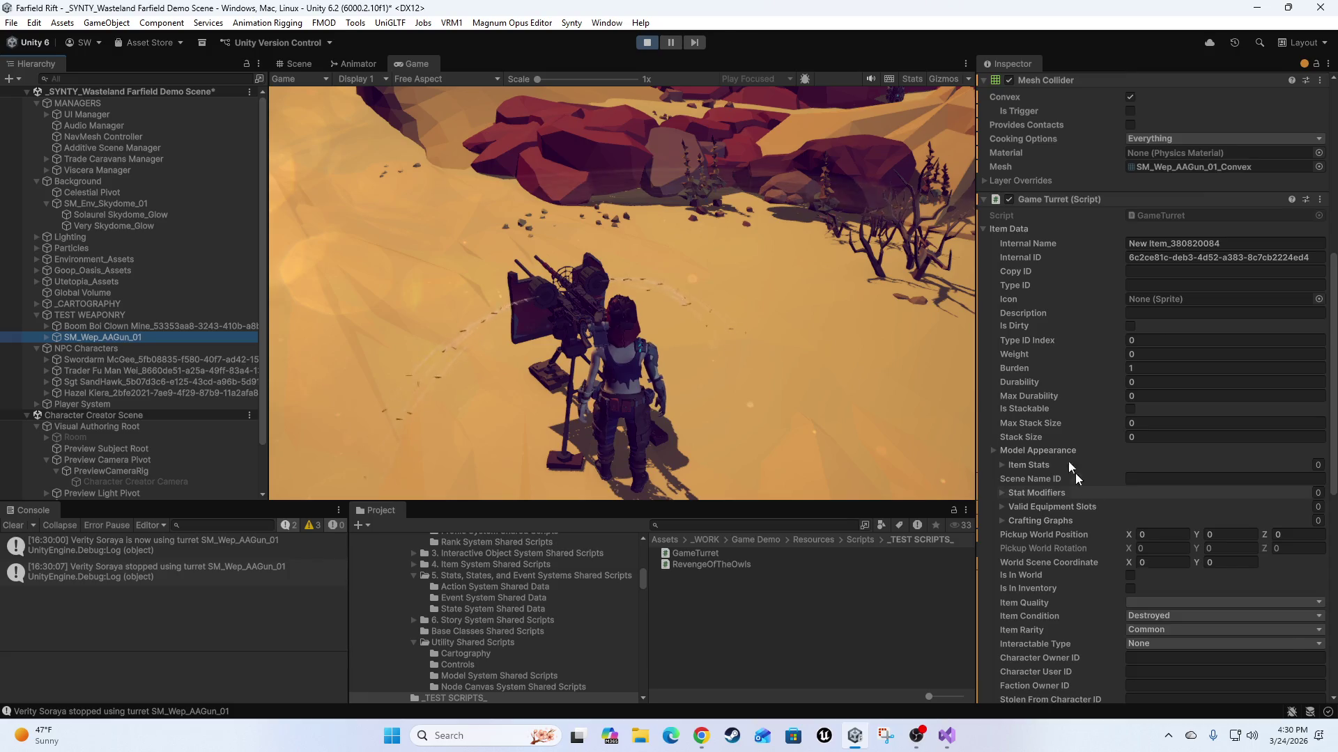
scroll(1080, 474, "down", 2)
scroll(1077, 471, "down", 4)
scroll(1080, 471, "down", 5)
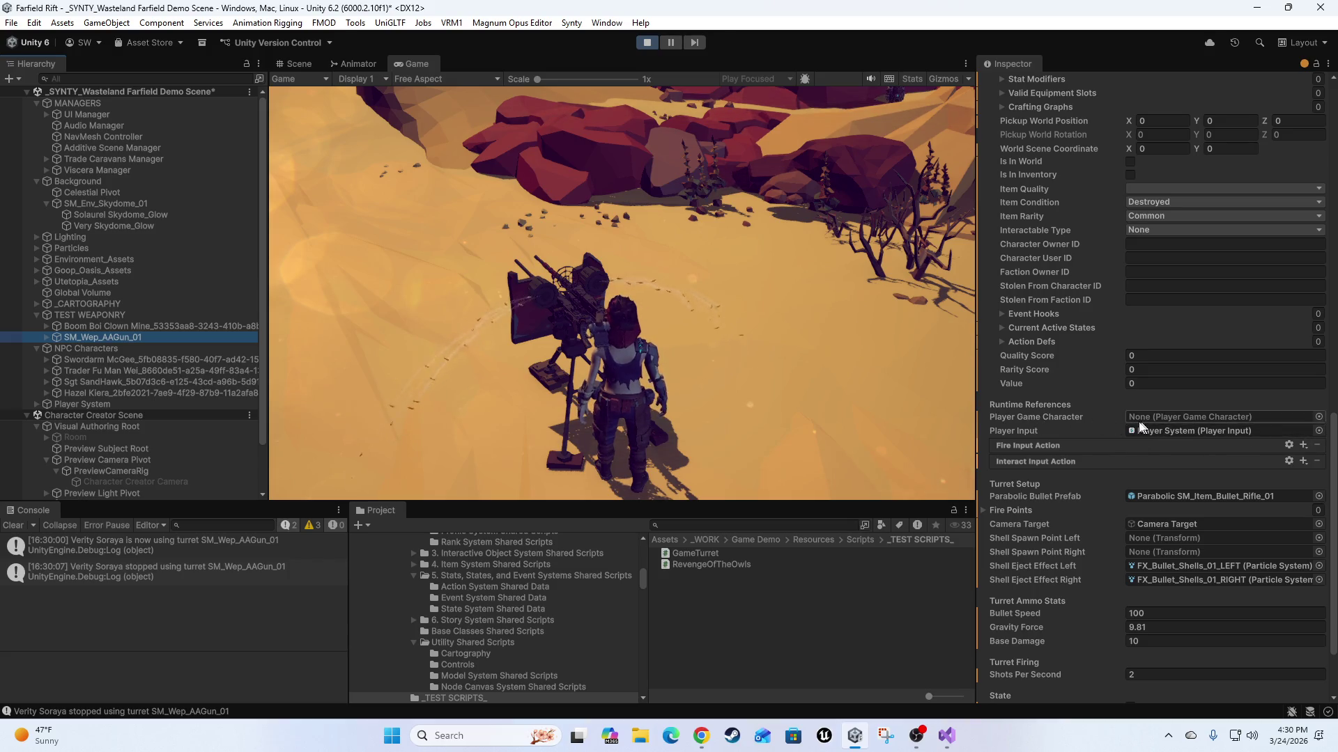
Have the character use the turret, confirm Fire Points is empty, and stop Play mode.
left_click(781, 317)
key("d")
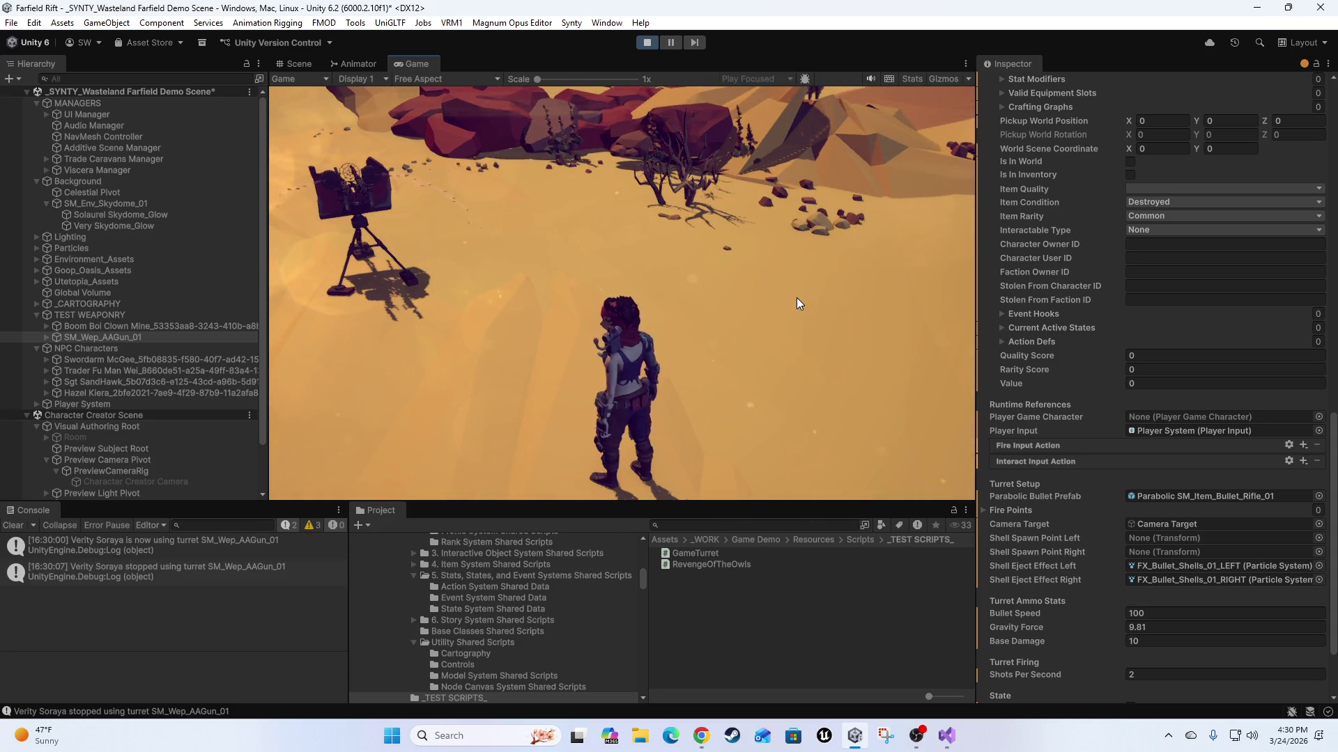
scroll(1087, 491, "down", 3)
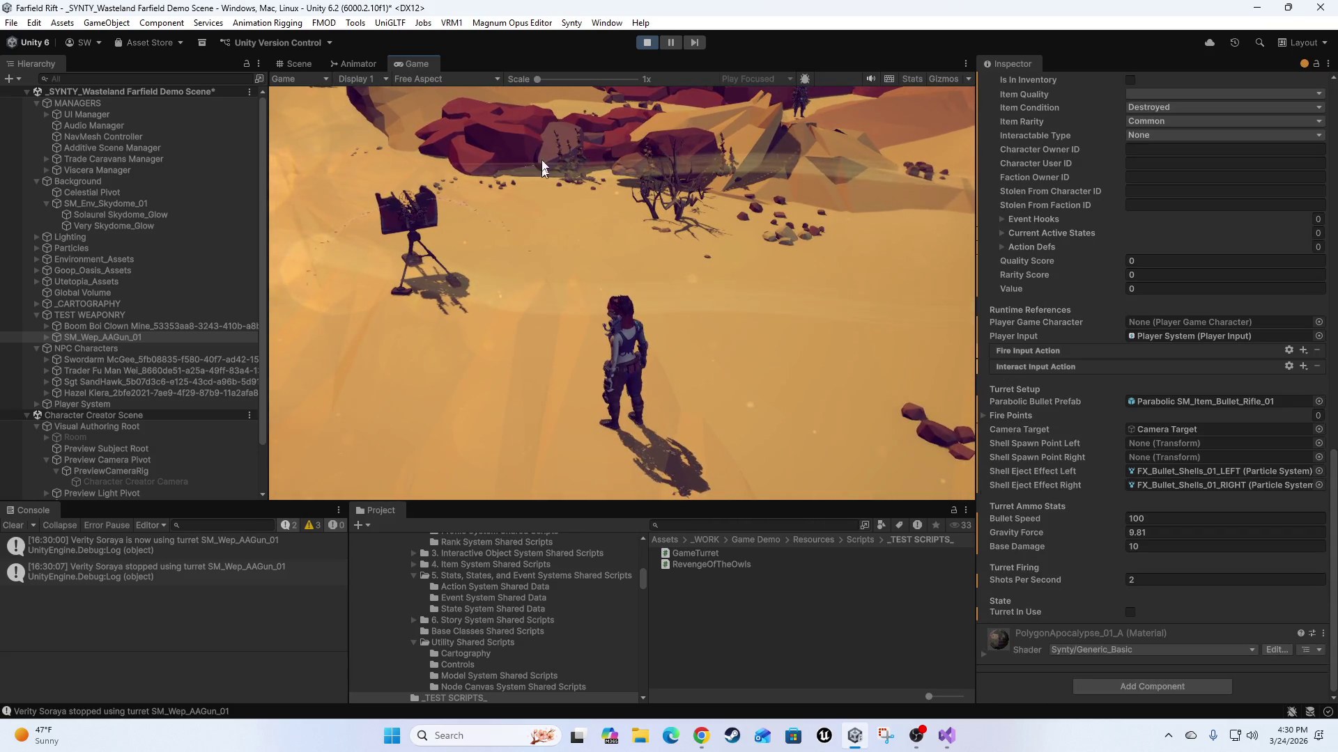
left_click(411, 207)
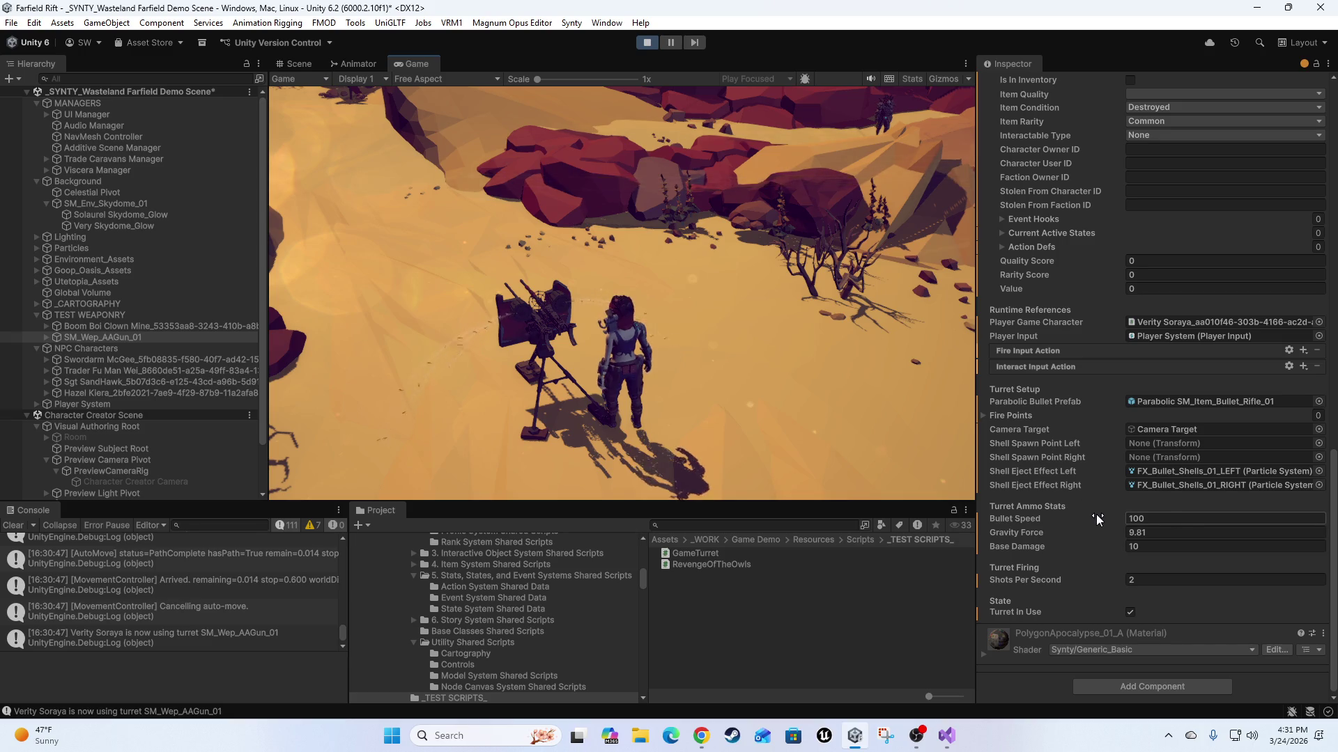
scroll(1096, 514, "up", 5)
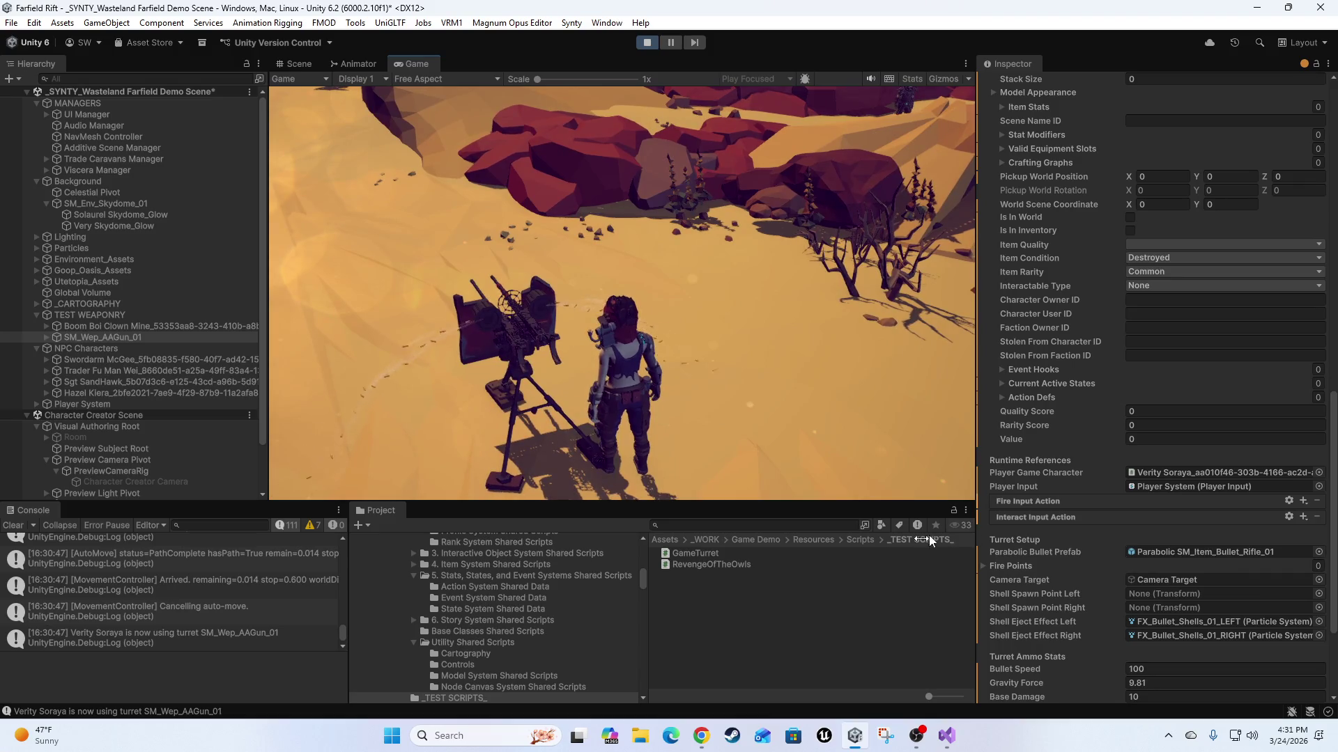
left_click(988, 566)
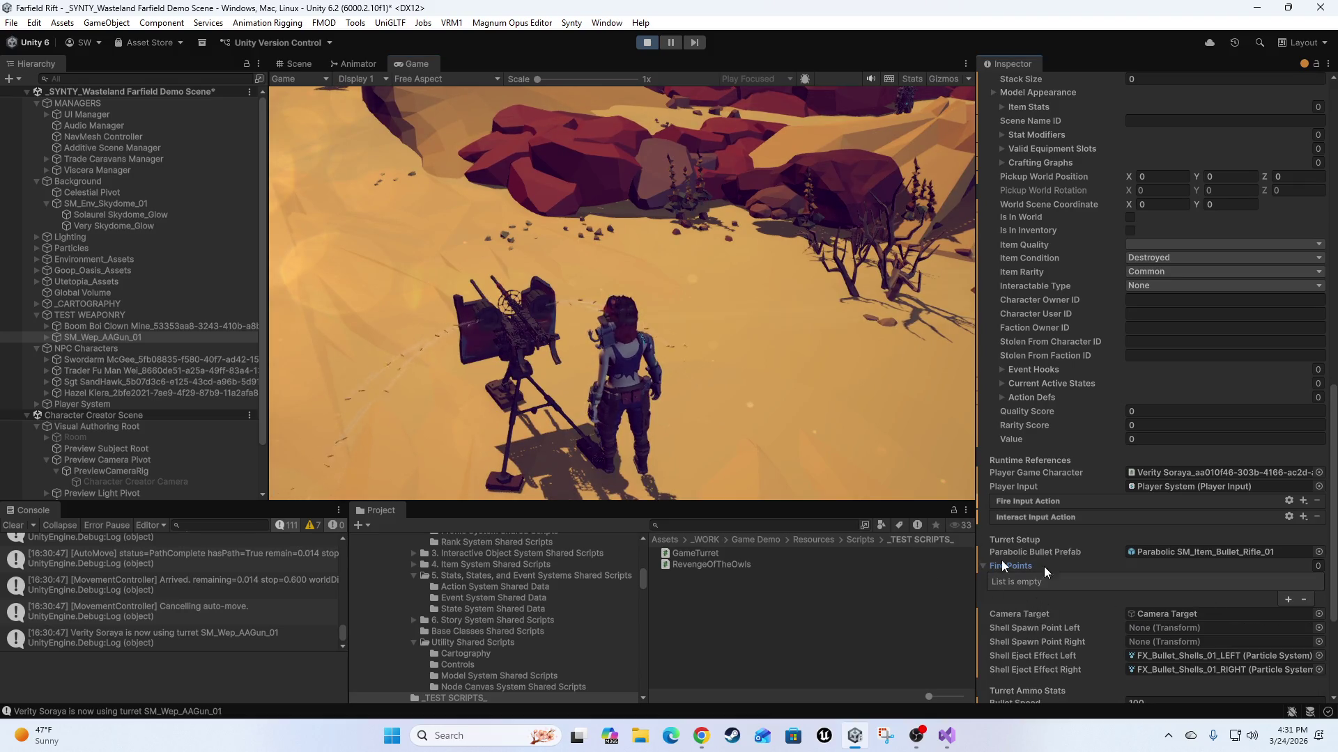
left_click(642, 42)
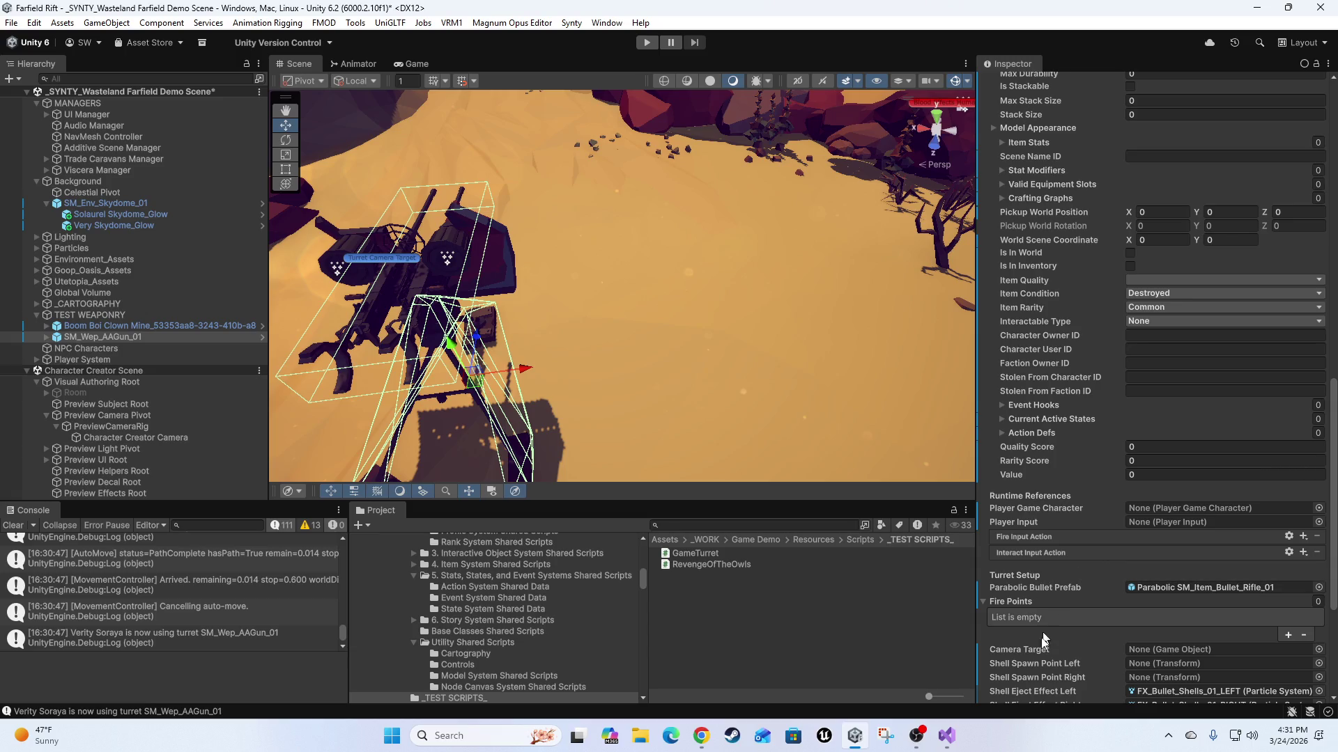
Add two Fire Points elements and set Turret Camera Target as the turret's camera target.
left_click(1288, 635)
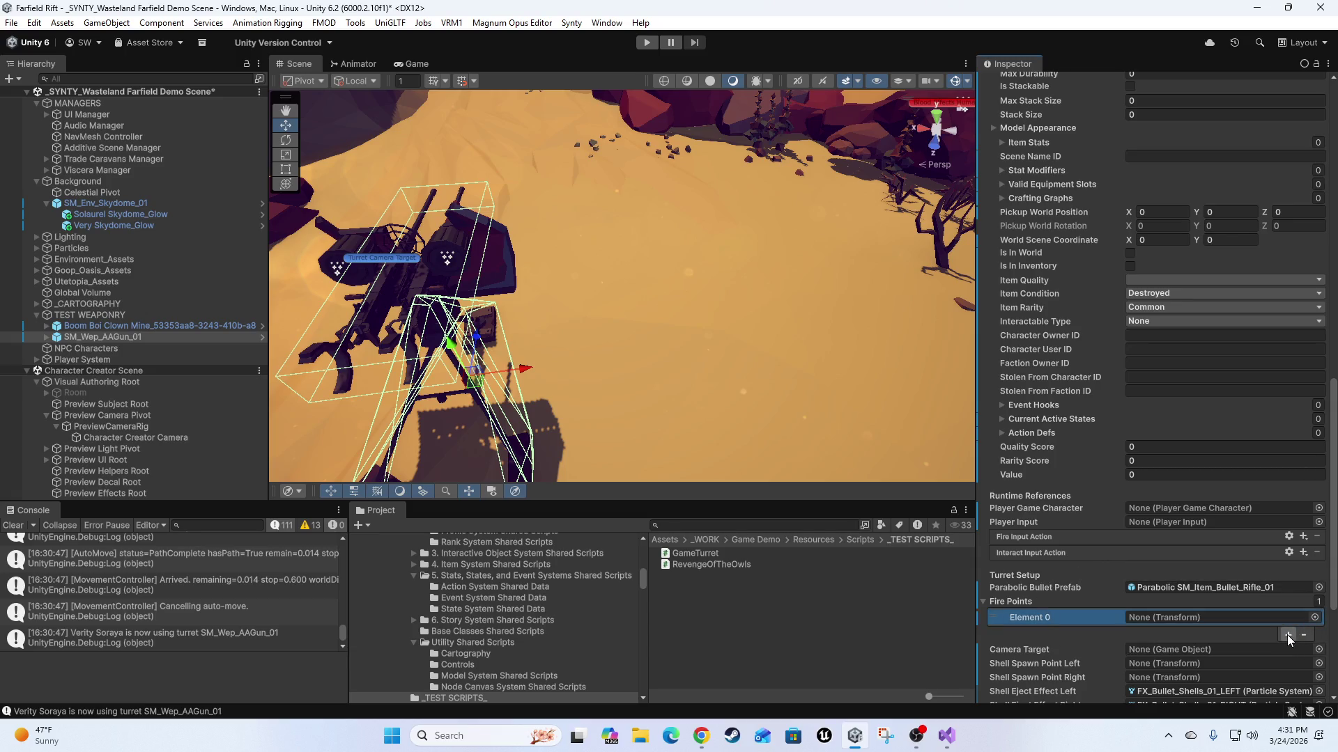
left_click(1287, 635)
scroll(1170, 585, "down", 3)
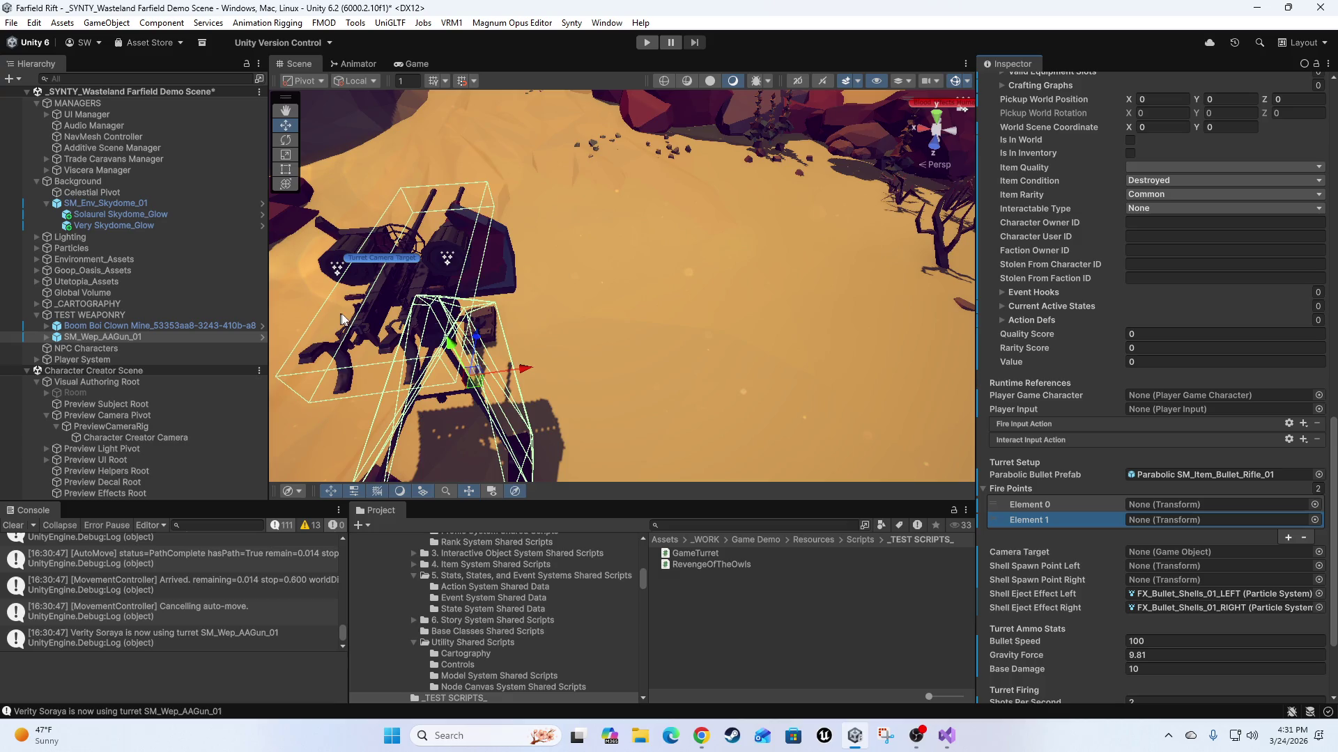
double_click(77, 325)
left_click(47, 337)
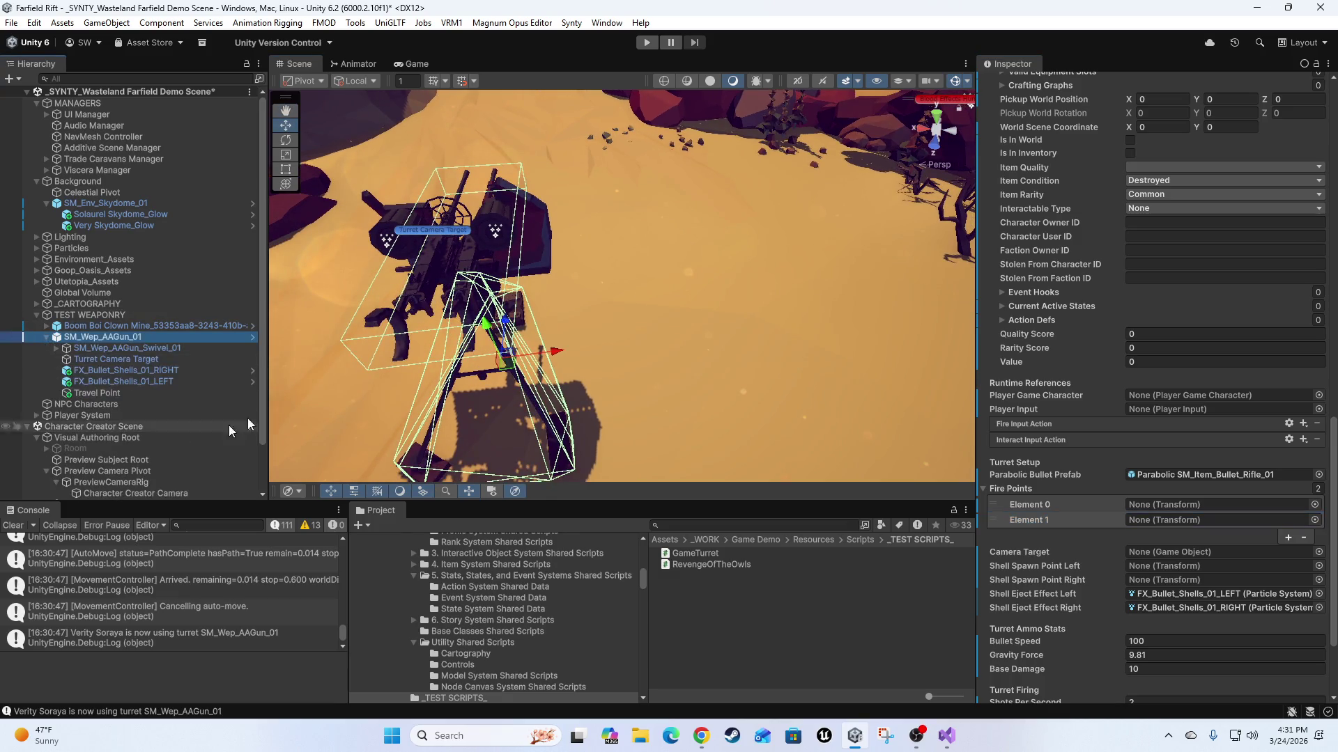
mouse_move(94, 364)
left_mouse_down()
mouse_move(1236, 521)
mouse_move(1223, 588)
mouse_move(1199, 552)
left_mouse_up()
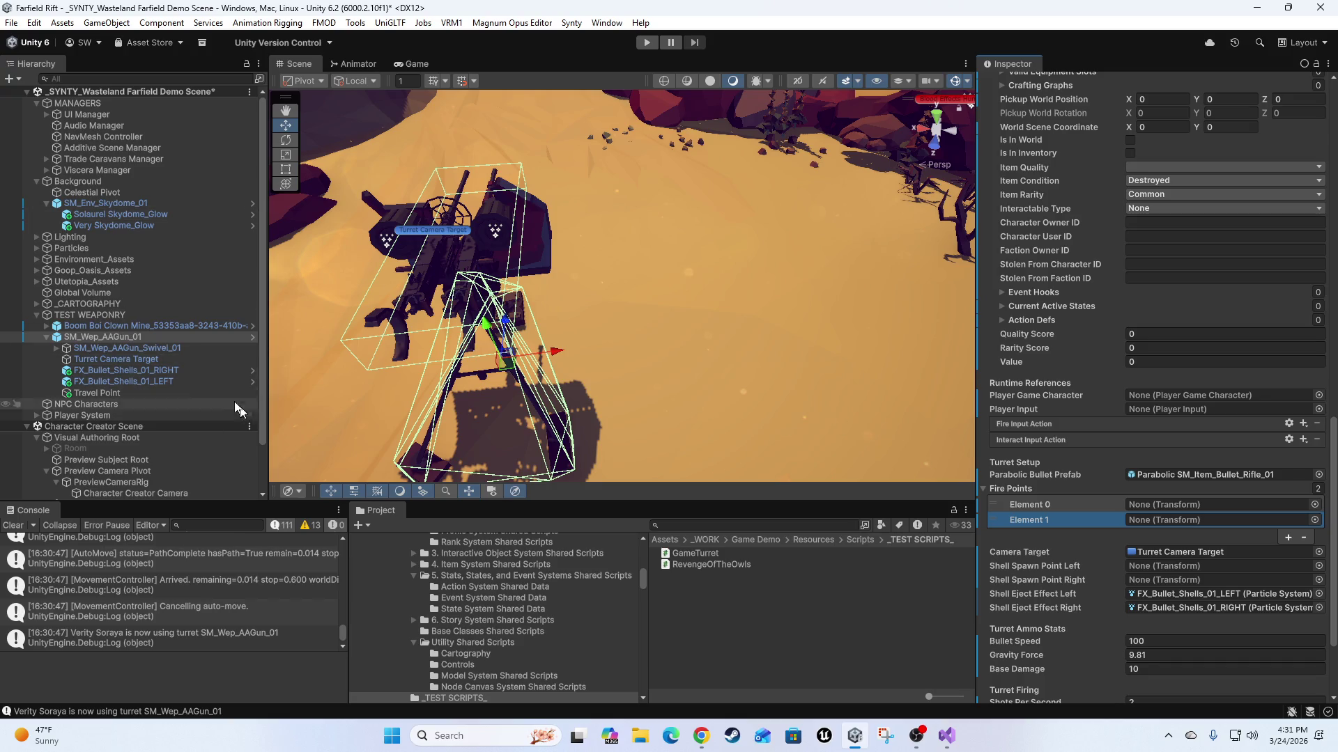
Assign Bullet Spawn Point Left and Right as the turret's two fire points.
mouse_move(606, 283)
left_mouse_down()
mouse_move(627, 310)
mouse_move(353, 310)
left_mouse_up()
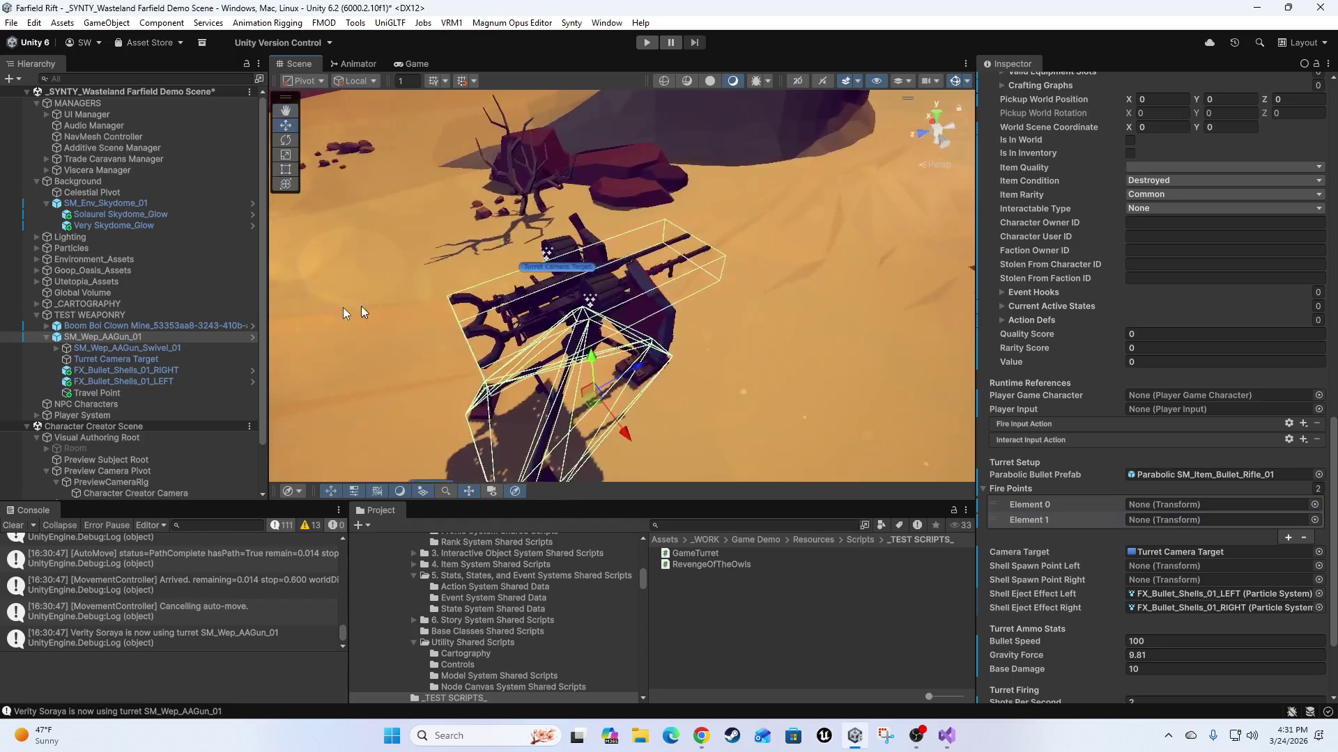
left_click(56, 348)
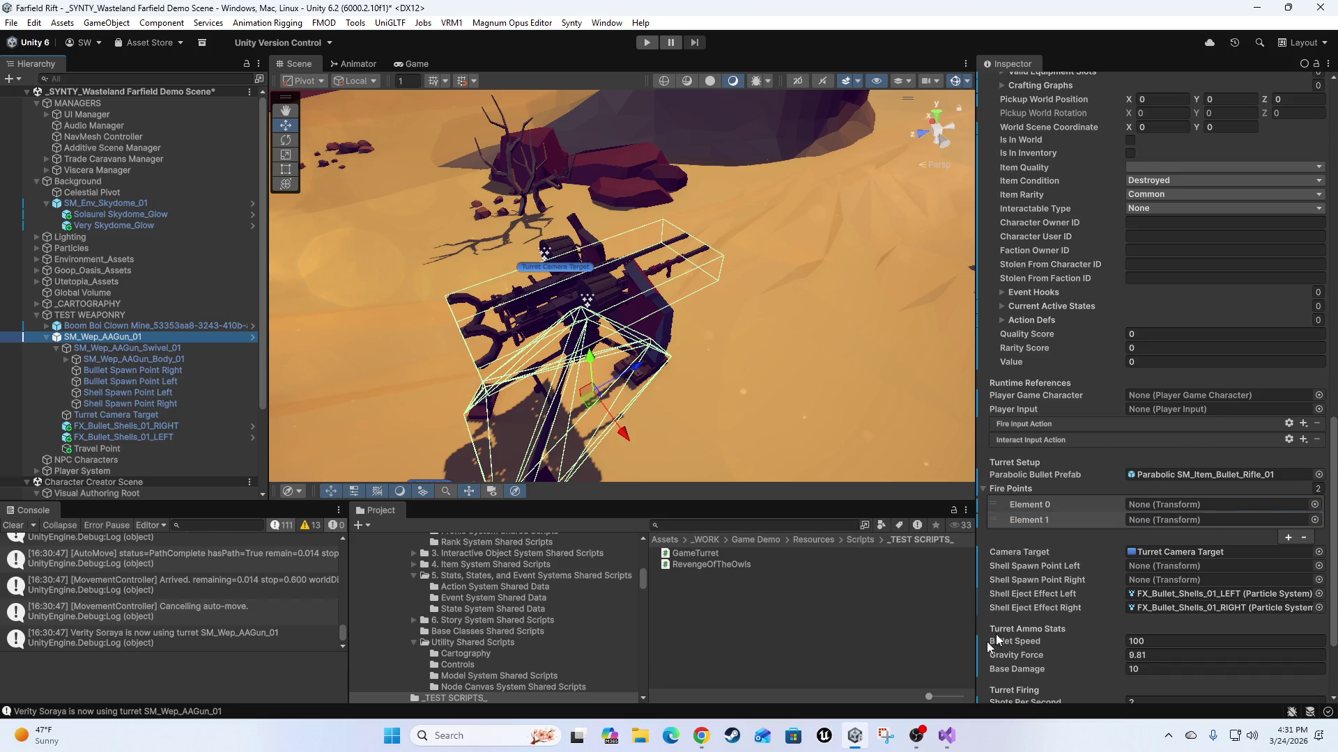
left_click(132, 382)
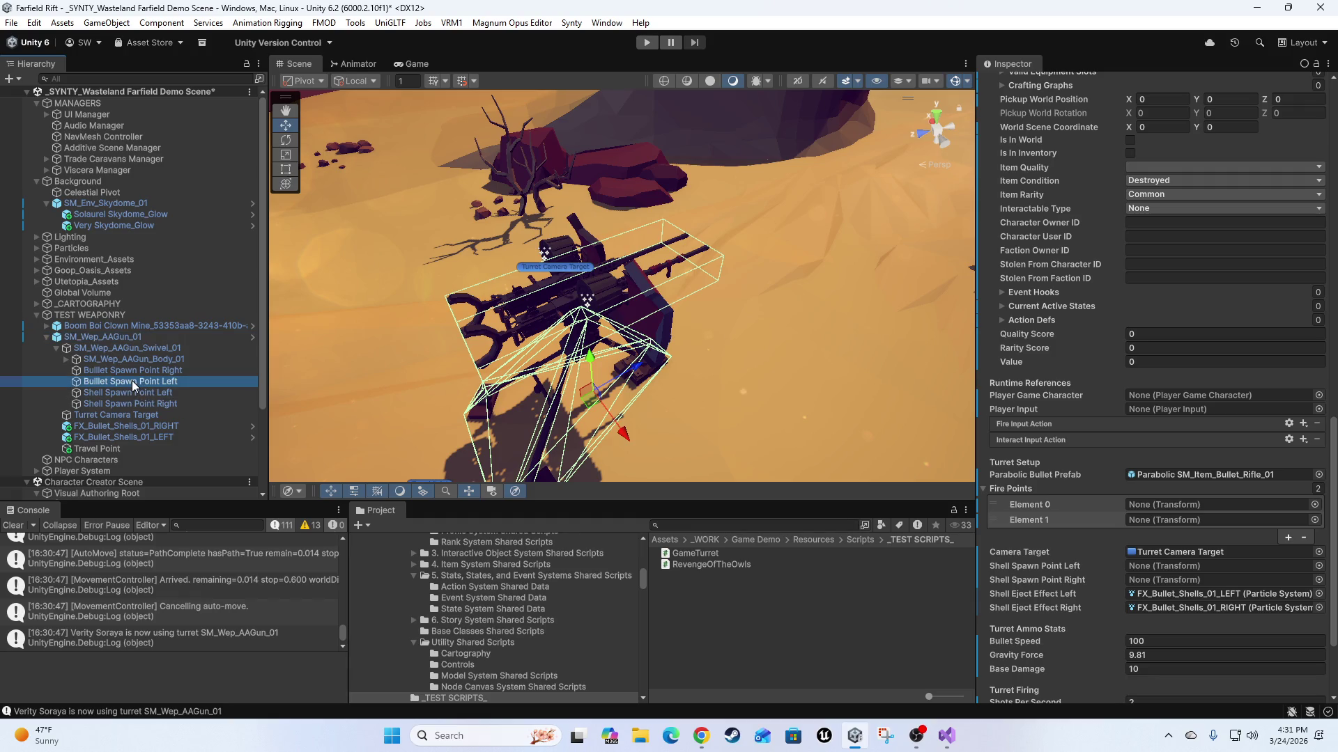
mouse_move(133, 380)
left_mouse_down()
mouse_move(1010, 445)
mouse_move(1186, 506)
left_mouse_up()
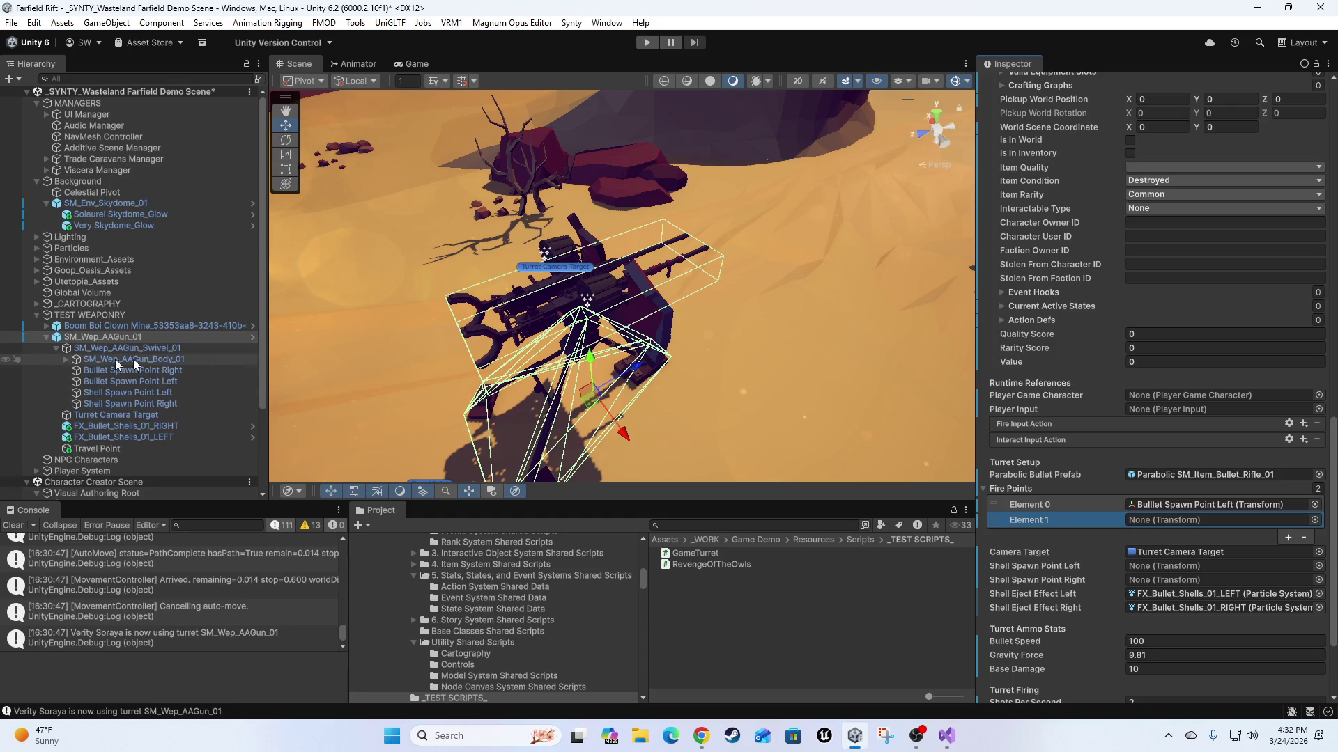
mouse_move(104, 371)
left_mouse_down()
mouse_move(1209, 500)
mouse_move(1224, 523)
left_mouse_up()
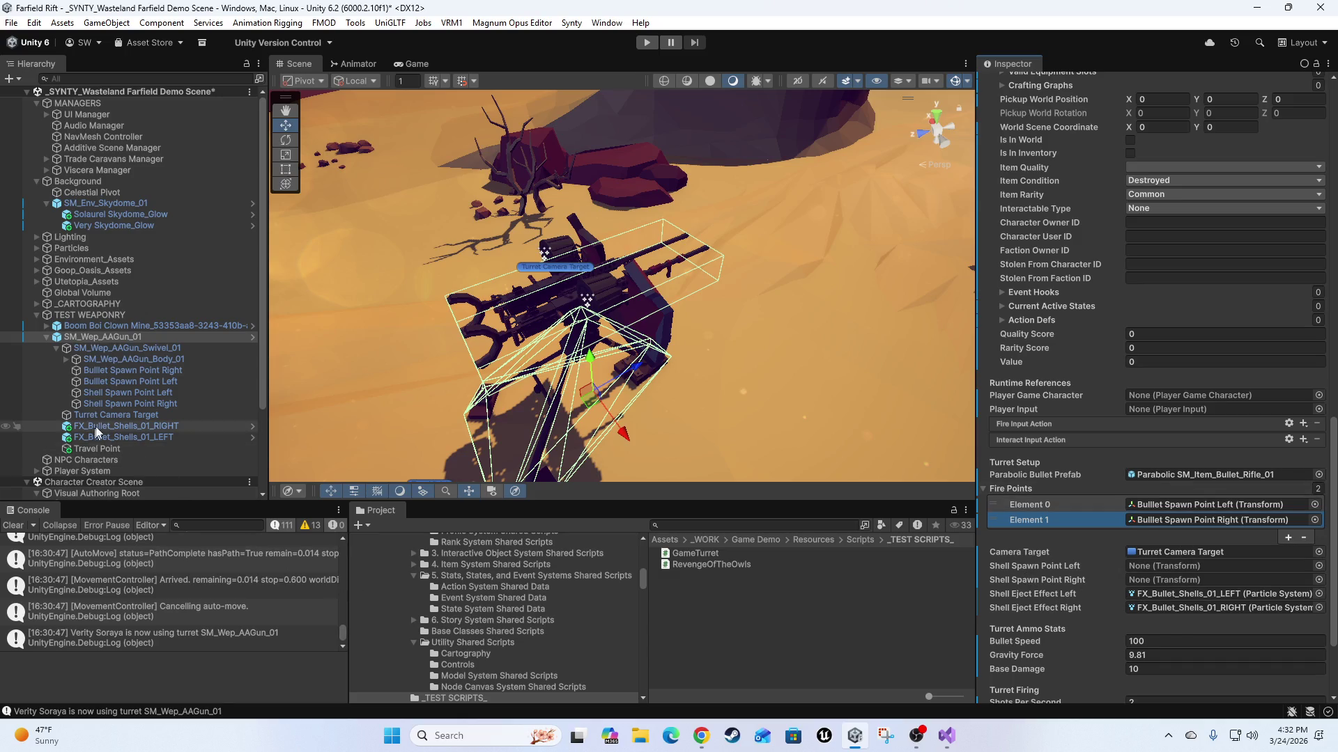
Assign Shell Spawn Point Left and Right as the shell spawns, then clear the console.
mouse_move(103, 392)
left_mouse_down()
mouse_move(423, 612)
mouse_move(1244, 576)
mouse_move(1227, 568)
left_mouse_up()
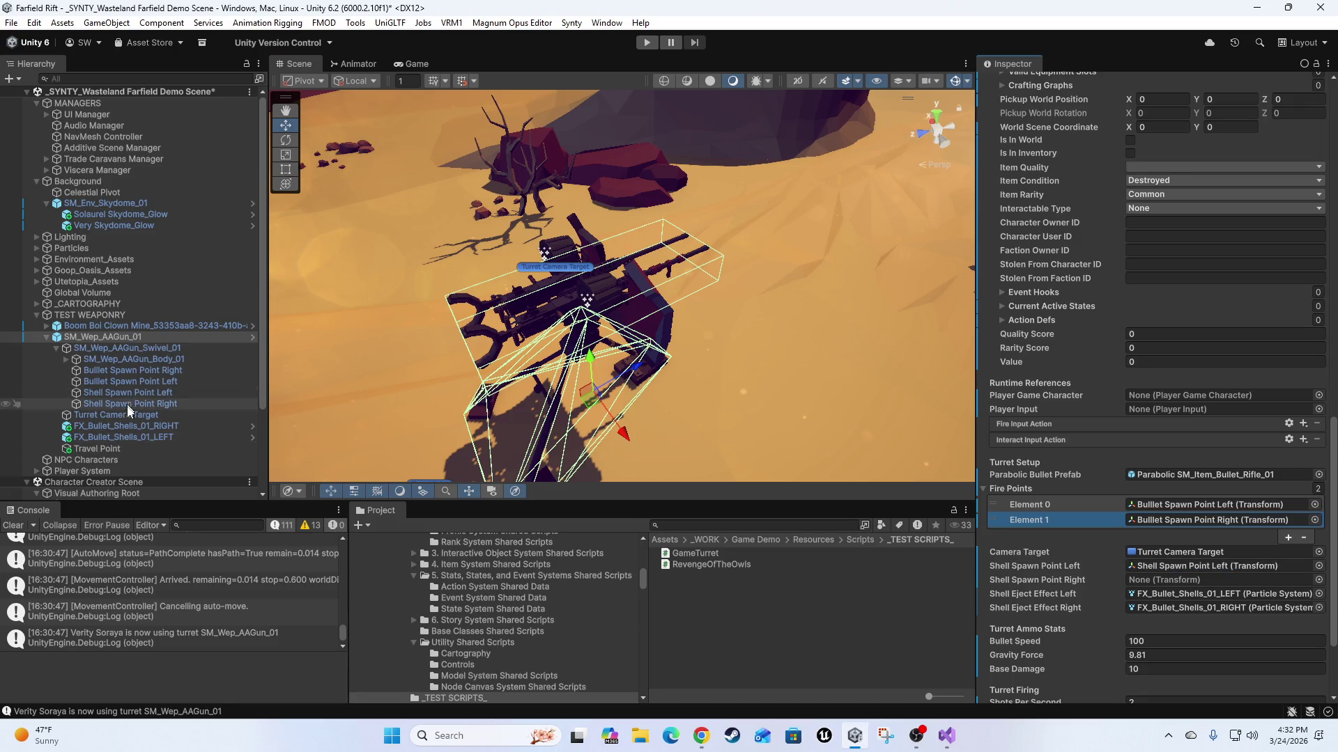
mouse_move(115, 407)
left_mouse_down()
mouse_move(1226, 554)
mouse_move(1226, 579)
left_mouse_up()
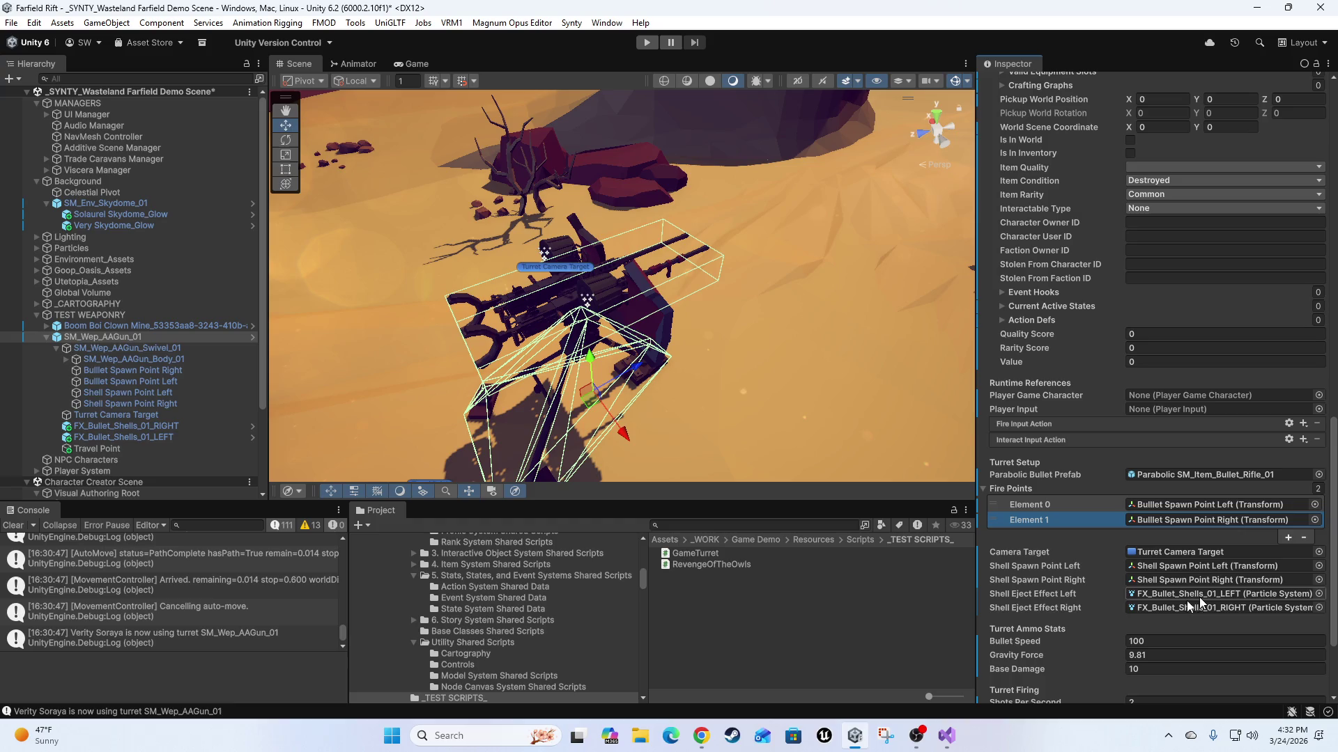
scroll(1085, 579, "down", 3)
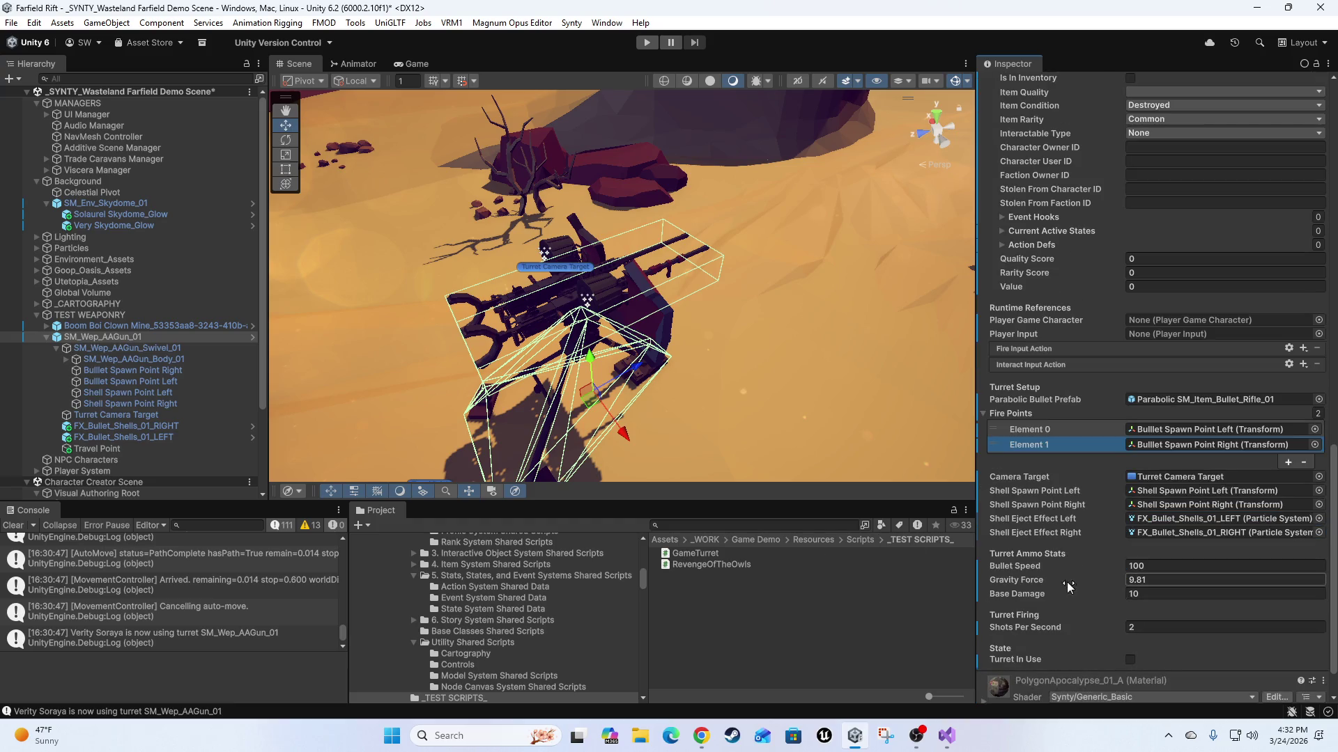
scroll(1092, 565, "up", 1)
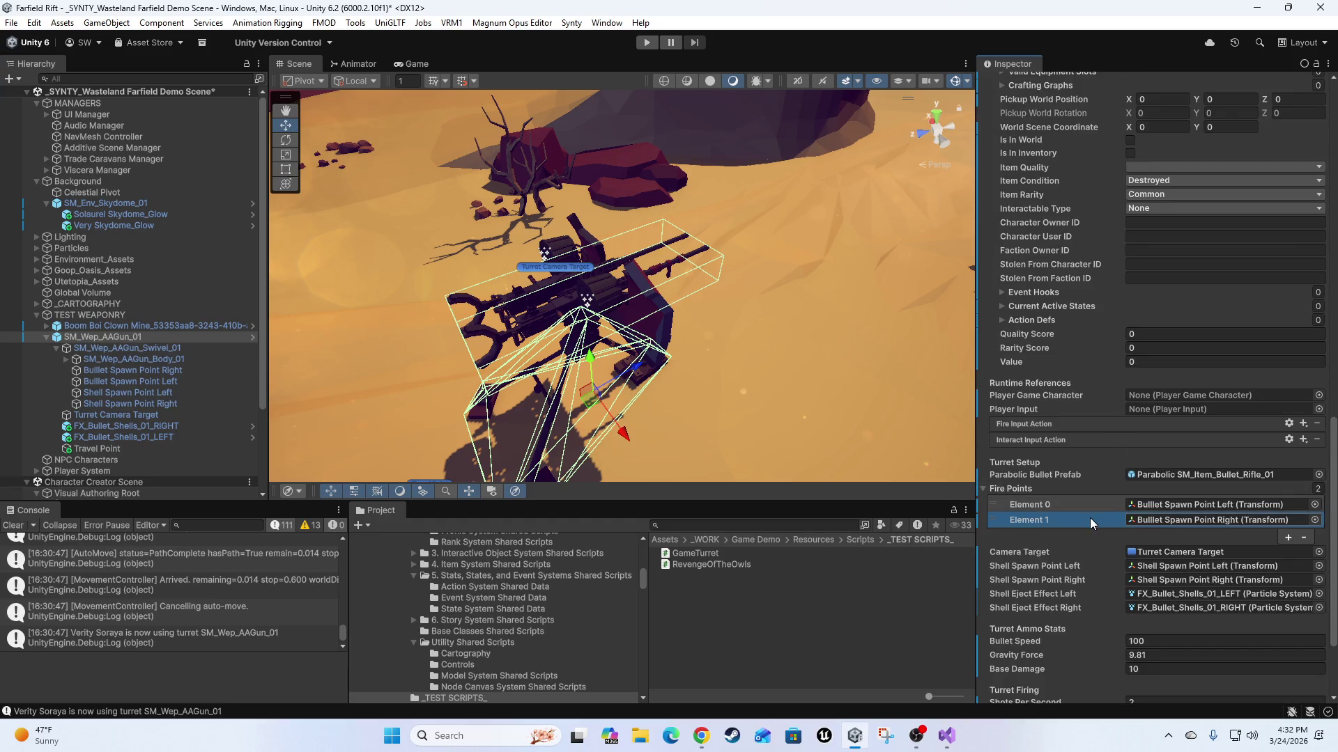
scroll(1089, 519, "up", 5)
scroll(1089, 519, "up", 20)
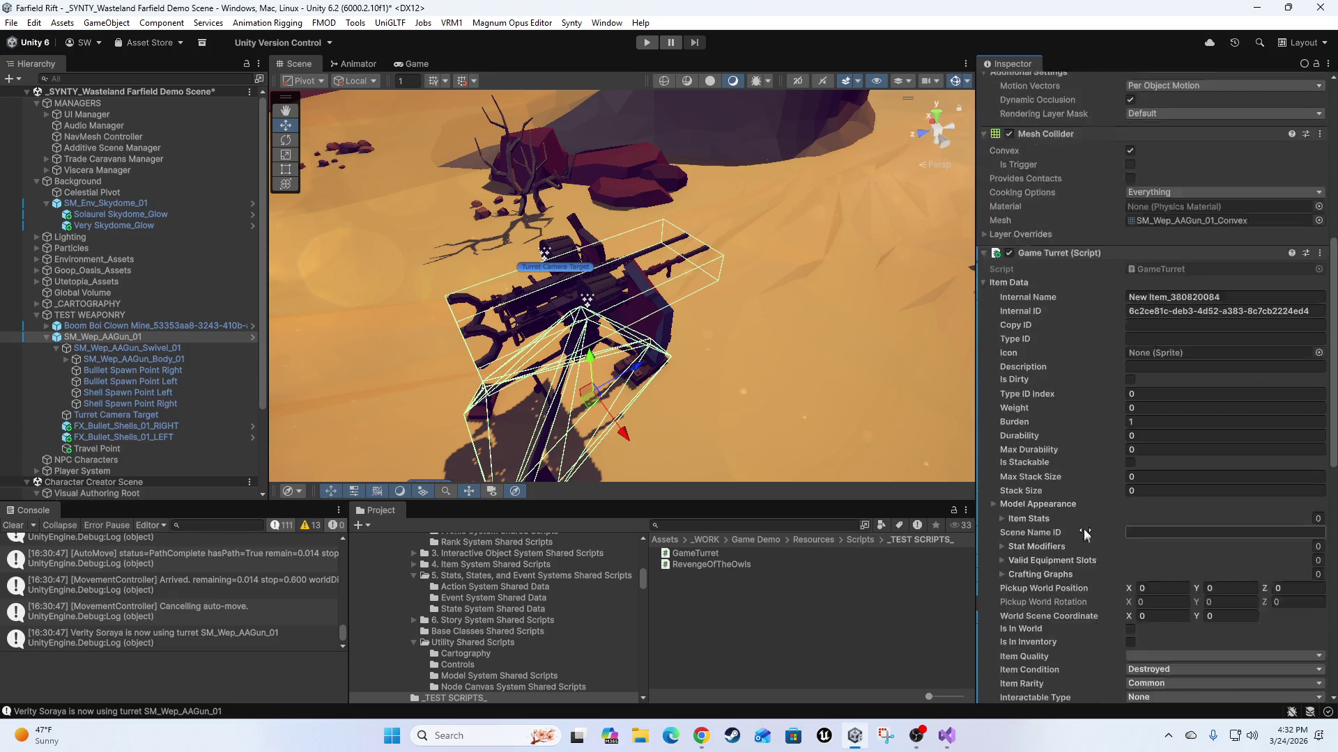
scroll(1078, 534, "down", 5)
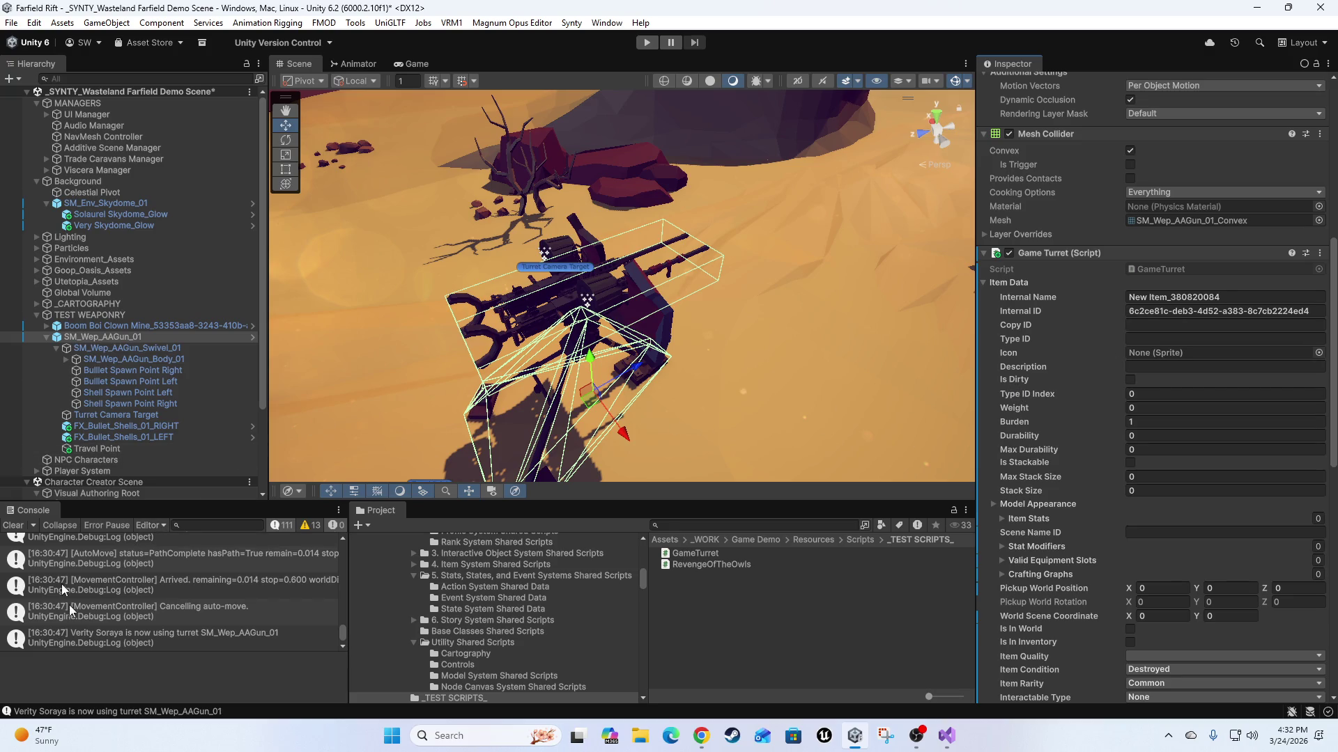
left_click(14, 526)
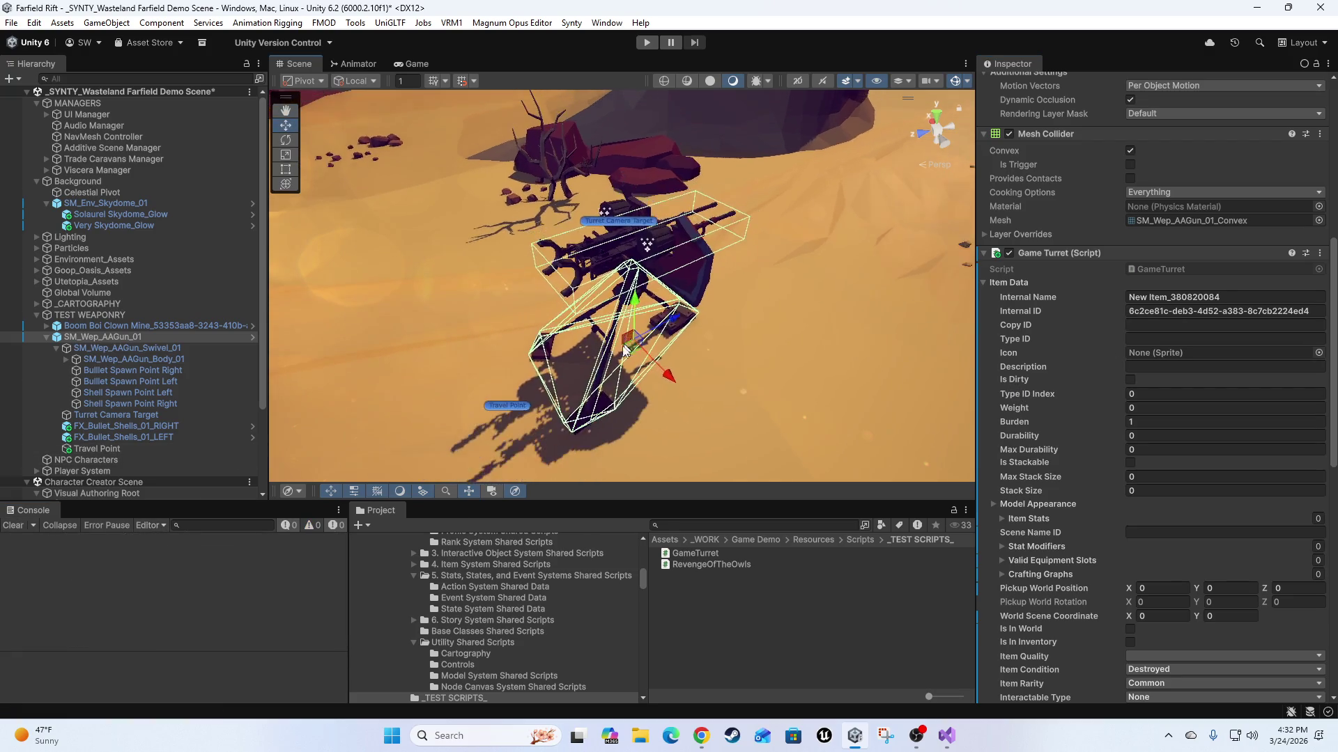
left_click(46, 337)
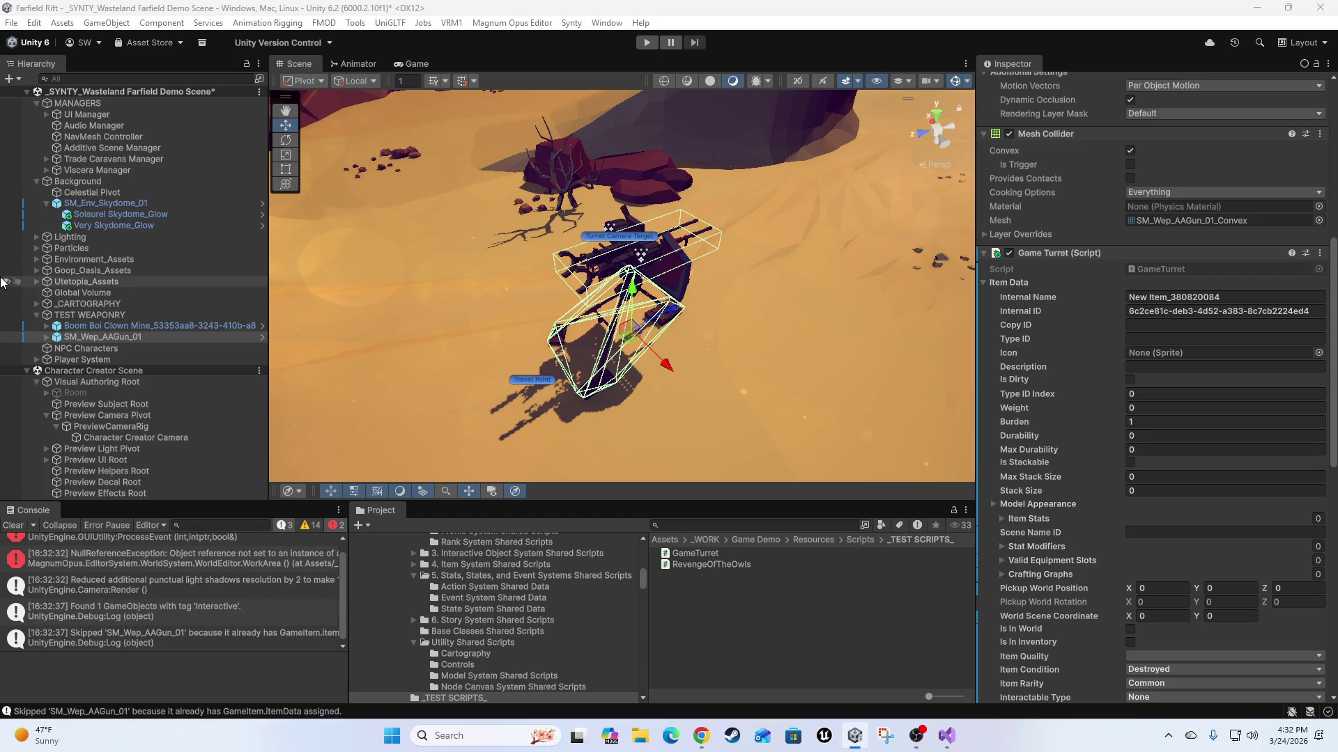
Open the 'Skipped SM_Wep_AAGun_01' console message and widen the Console to read it.
left_click(182, 645)
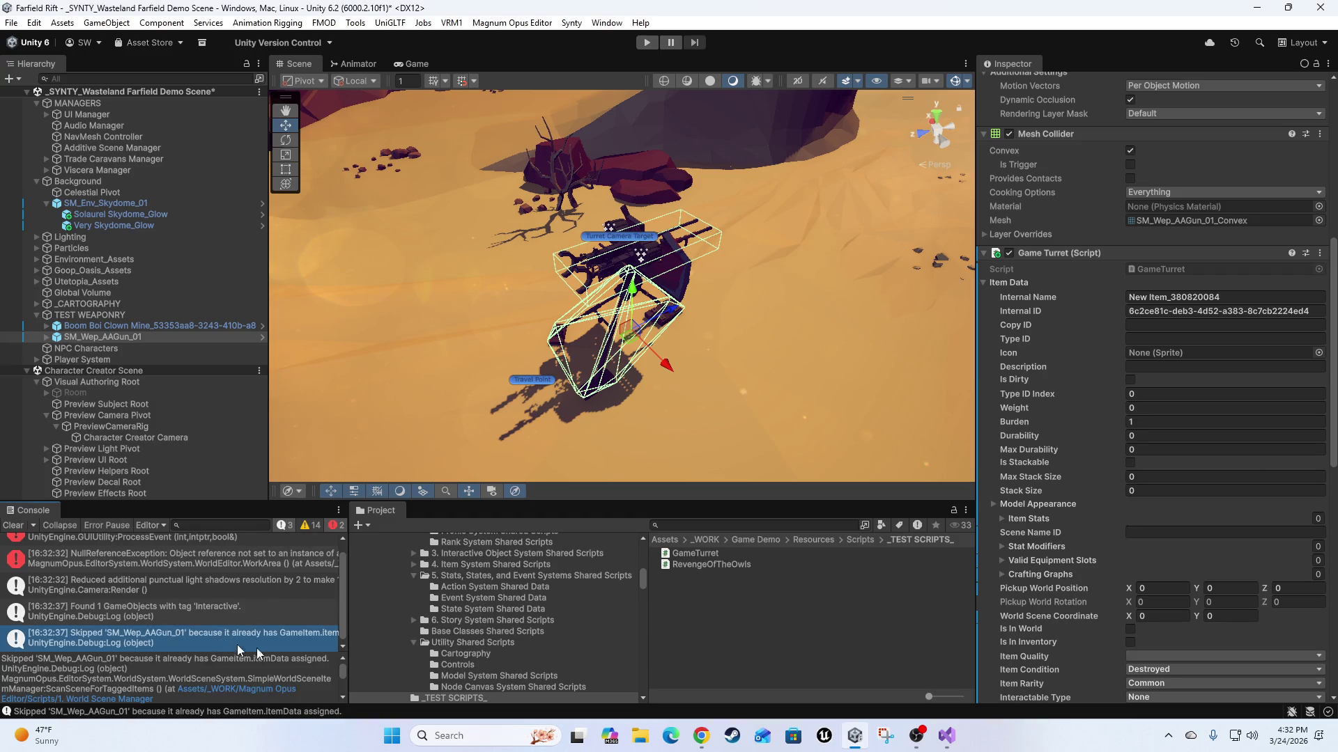
mouse_move(347, 610)
left_mouse_down()
mouse_move(488, 612)
mouse_move(272, 622)
left_mouse_up()
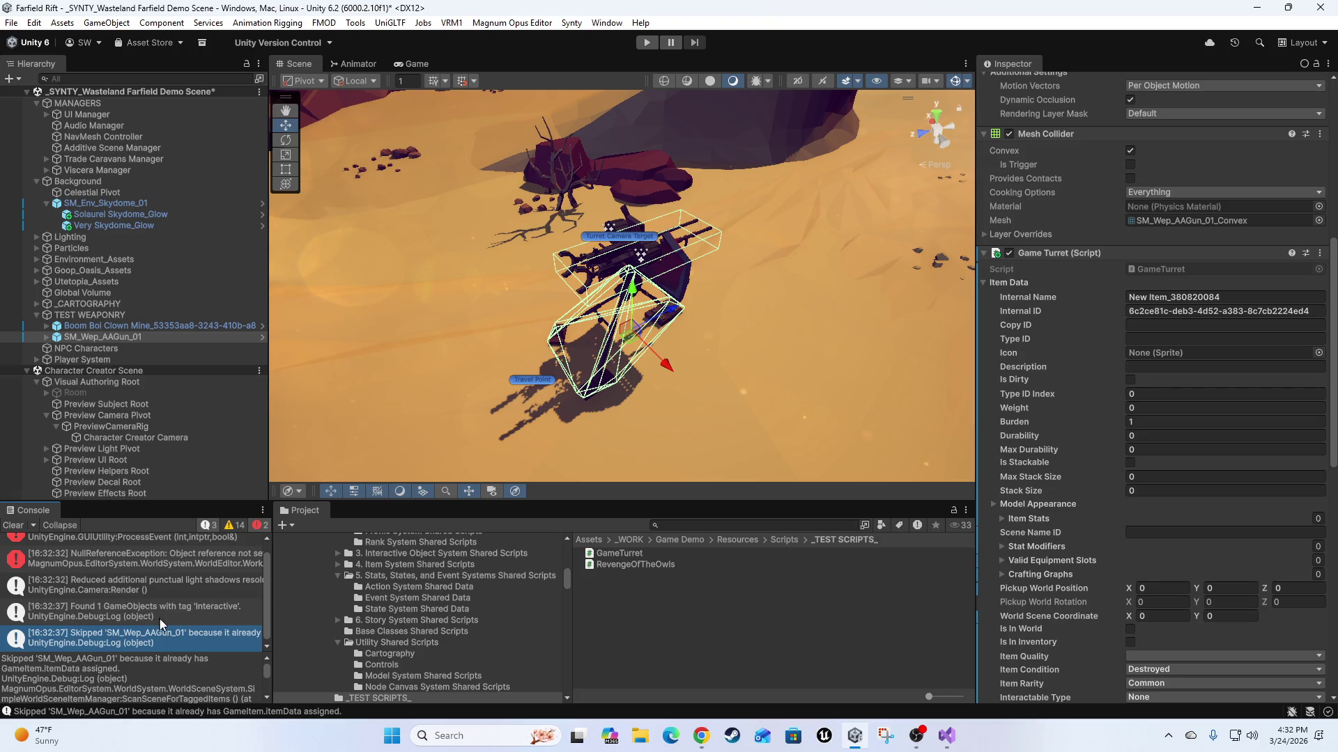
scroll(1079, 446, "up", 10)
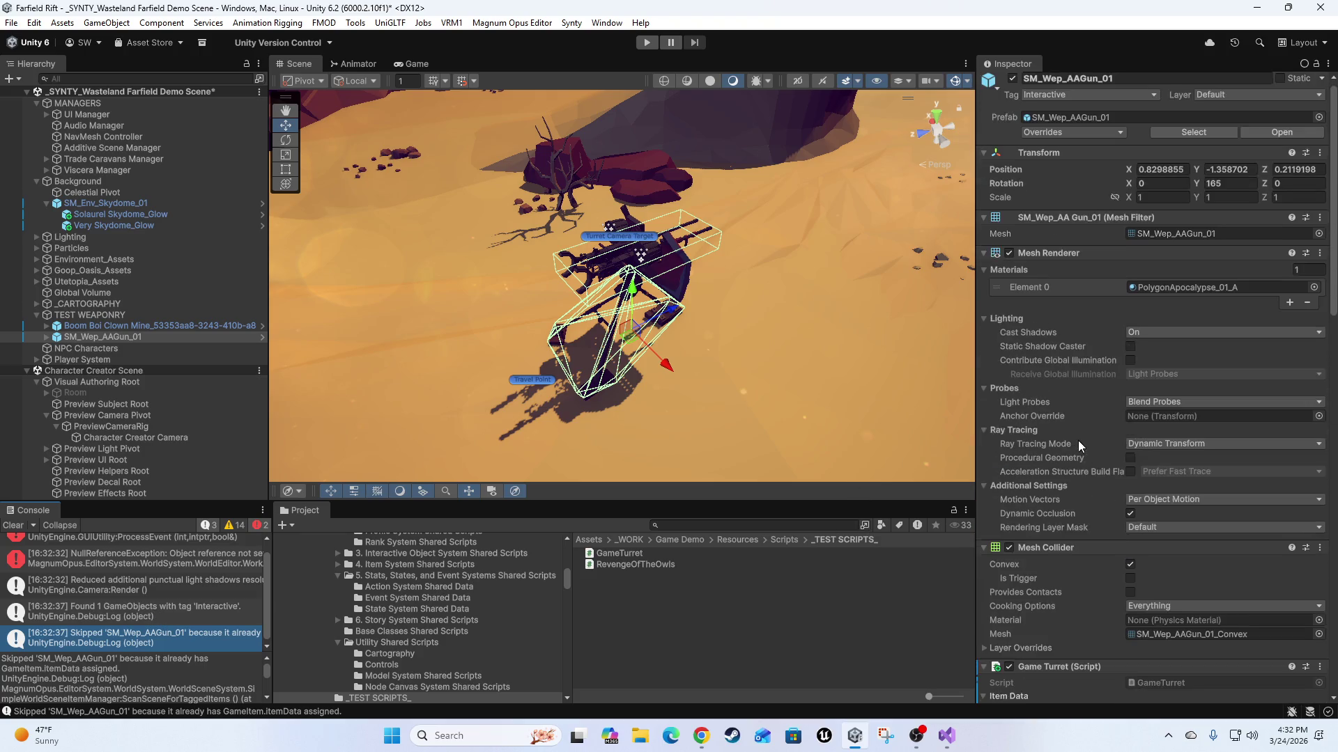
scroll(1079, 446, "up", 1)
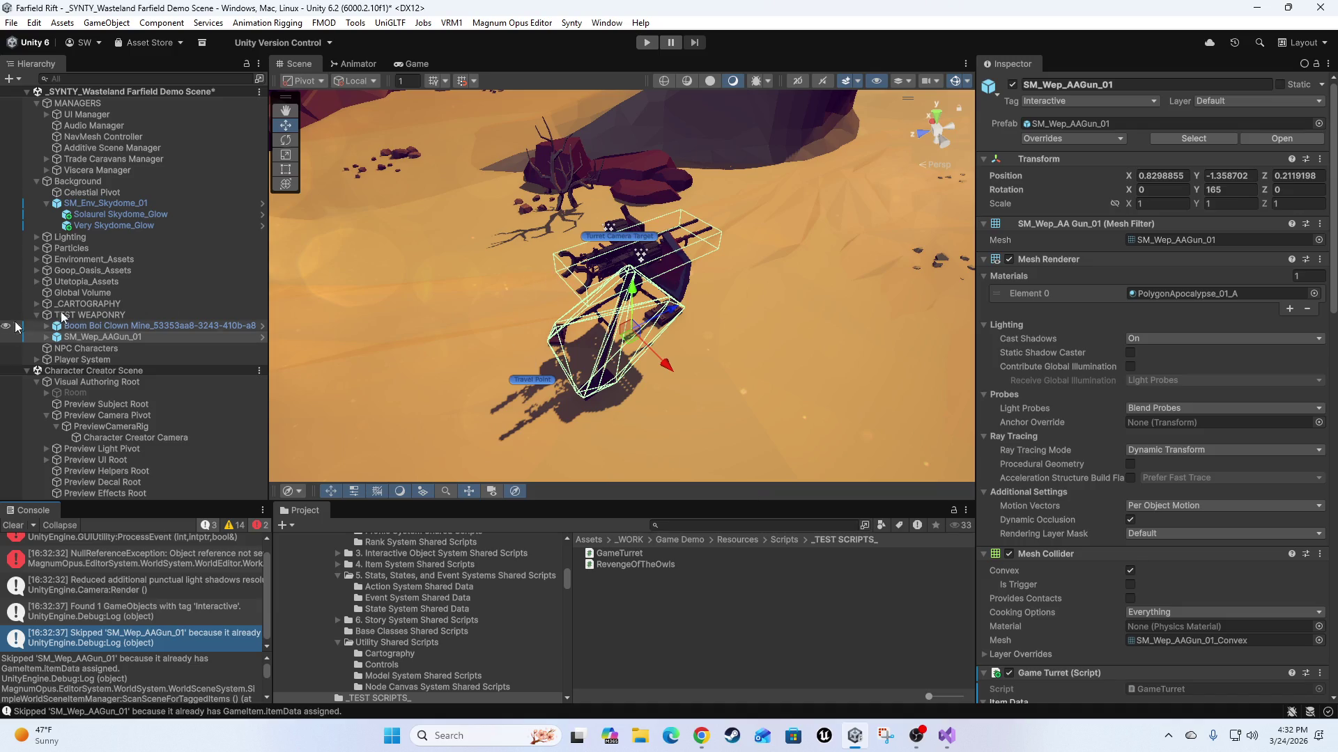
Clear the console and retag SM_Wep_AAGun_01 from Interactive to GameItem.
left_click(10, 527)
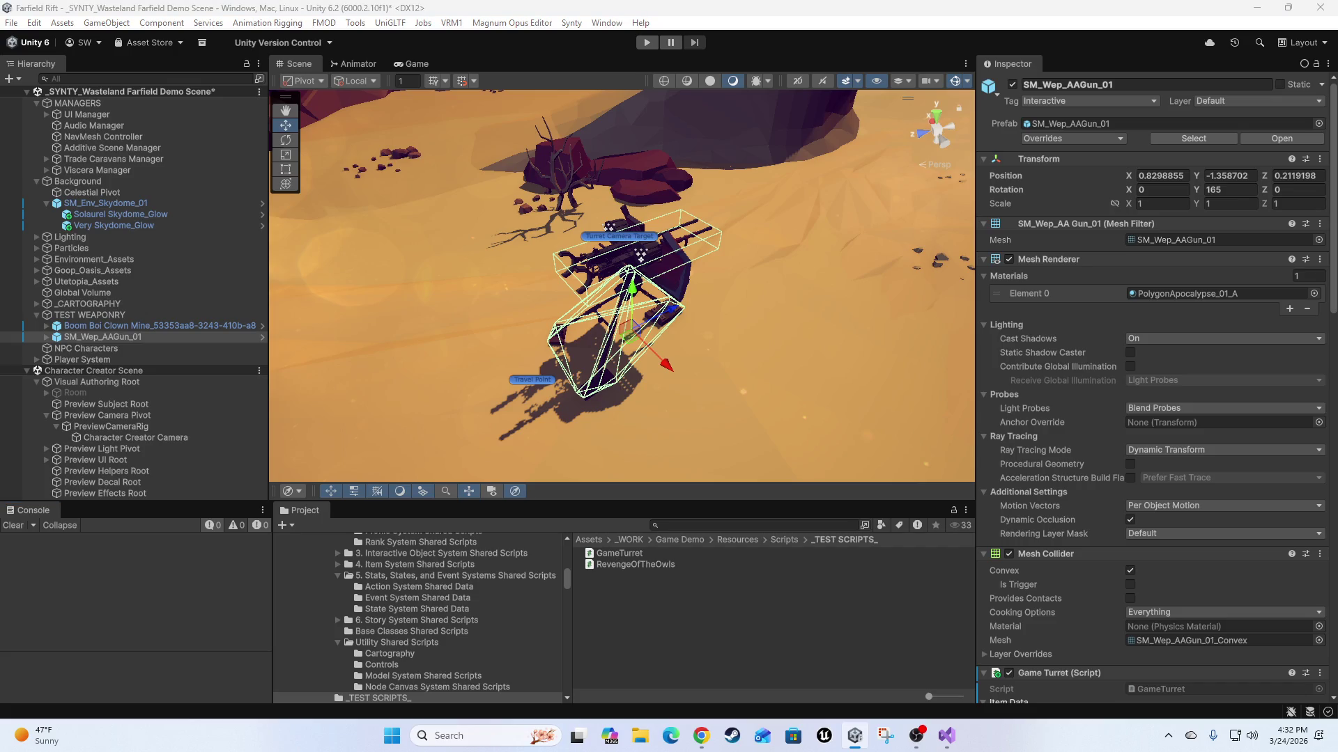
left_click(139, 326)
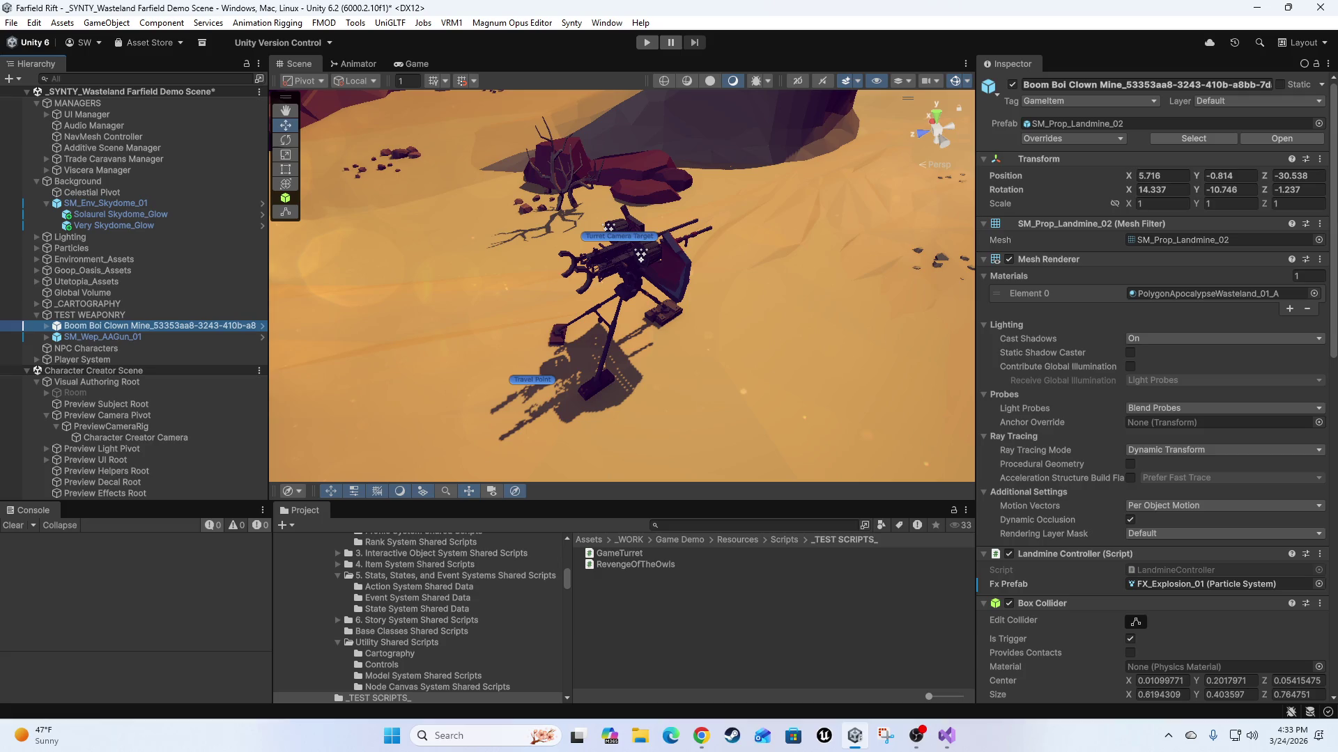
left_click(84, 337)
left_click(1088, 102)
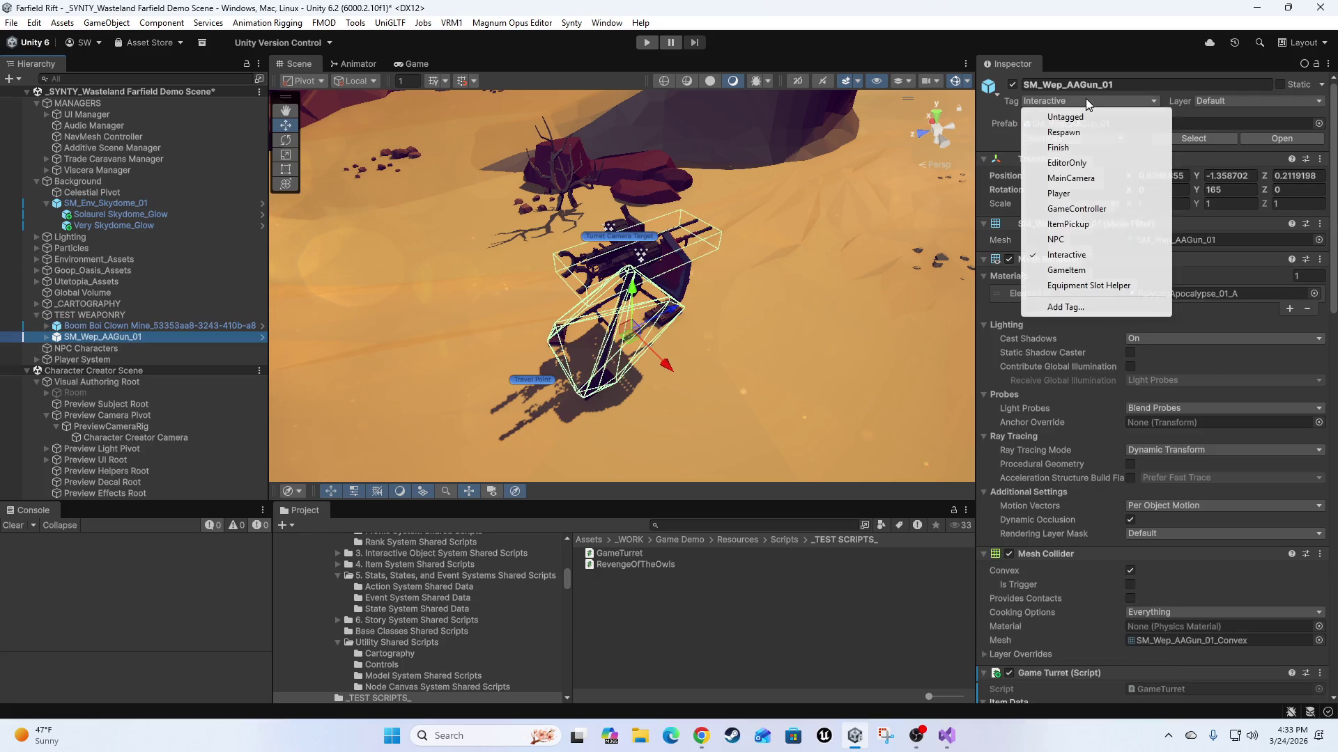
left_click(1066, 270)
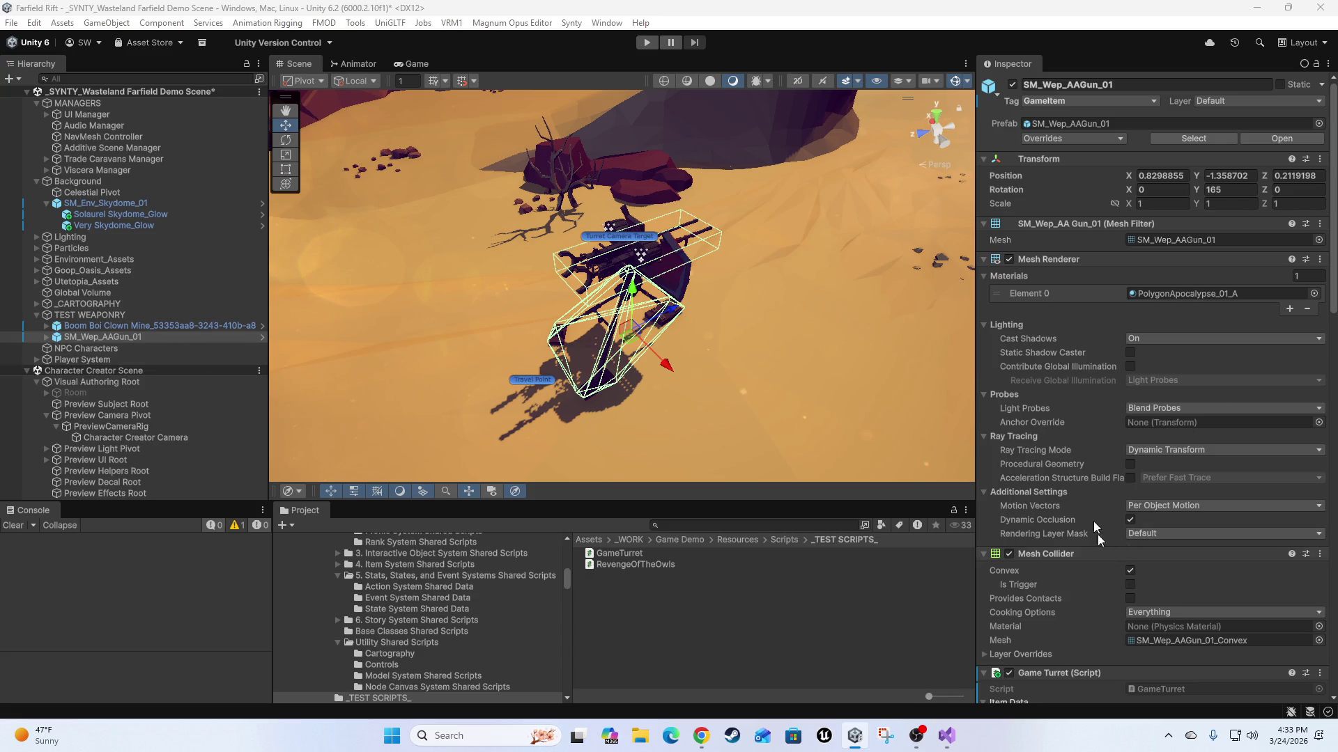
scroll(1087, 488, "down", 10)
scroll(1052, 481, "down", 10)
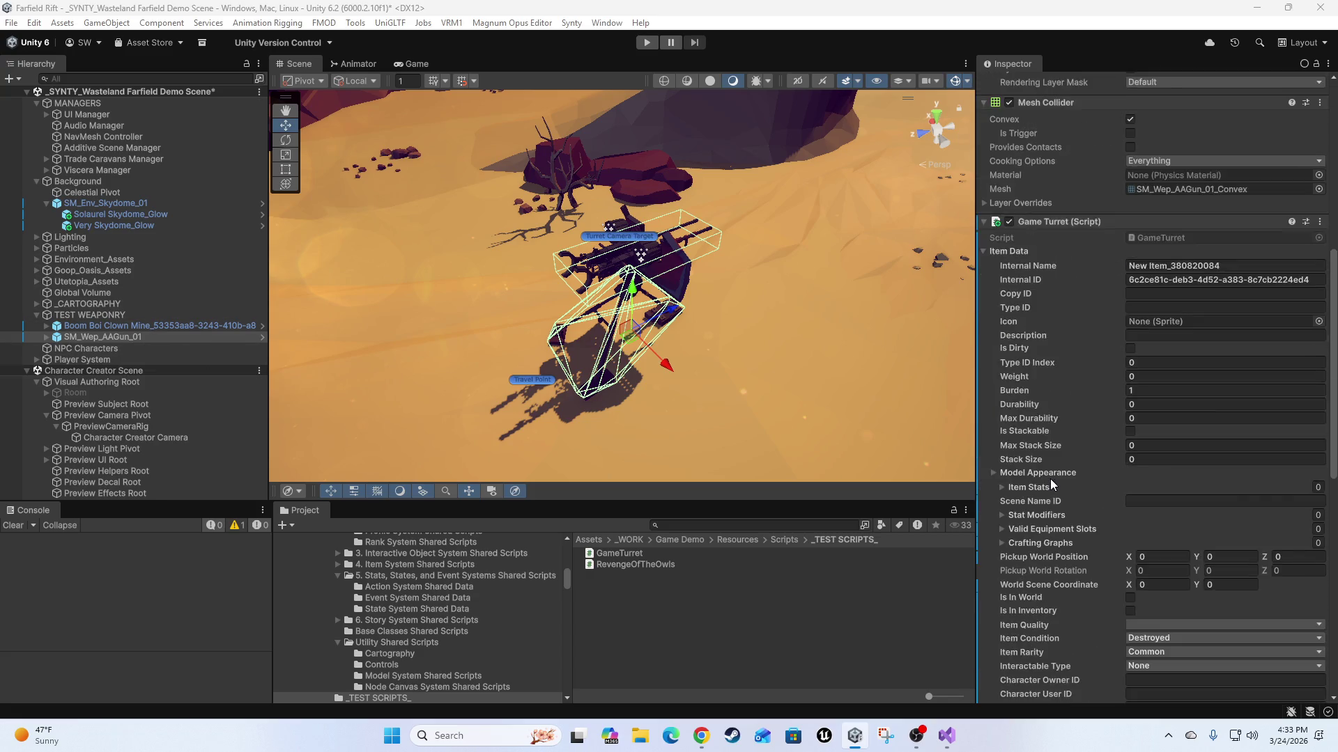
scroll(1073, 426, "up", 20)
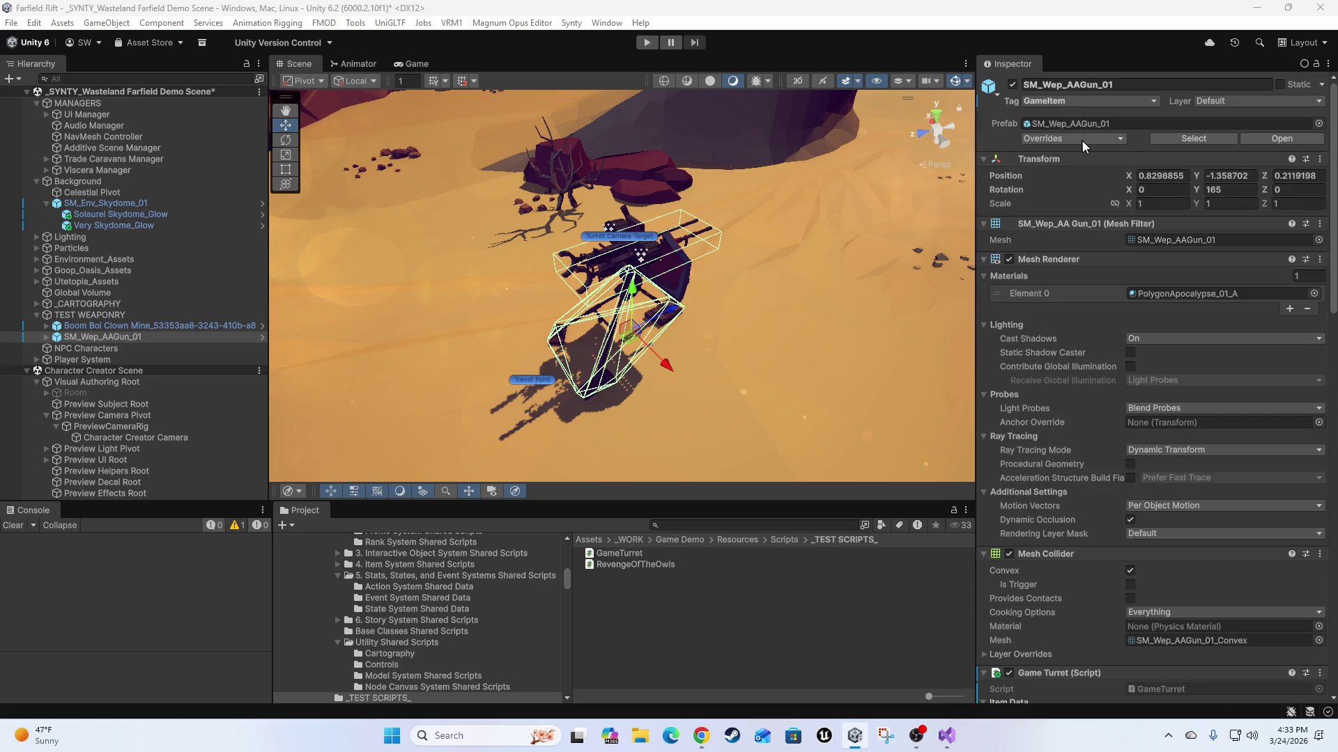
Review the AA gun's prefab overrides and fire points, then ping its prefab in Weapons.
left_click(1074, 140)
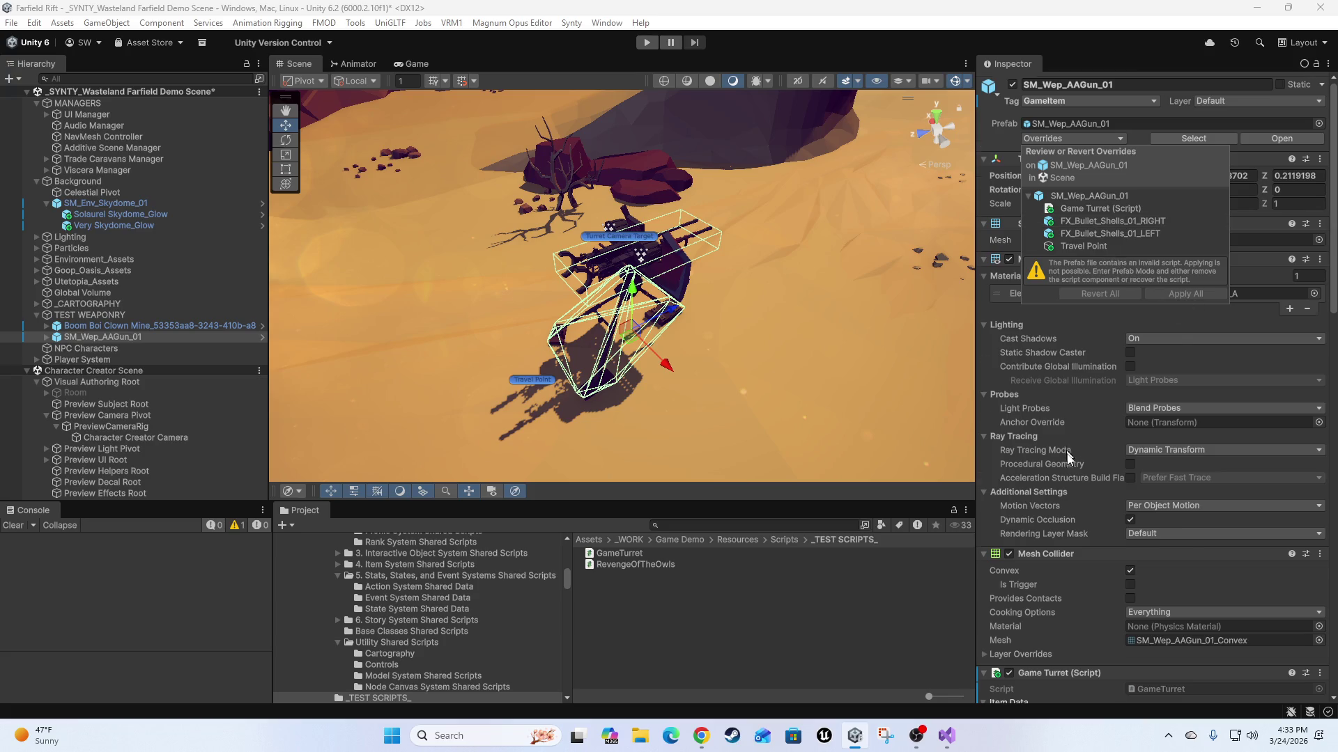
scroll(1068, 451, "down", 3)
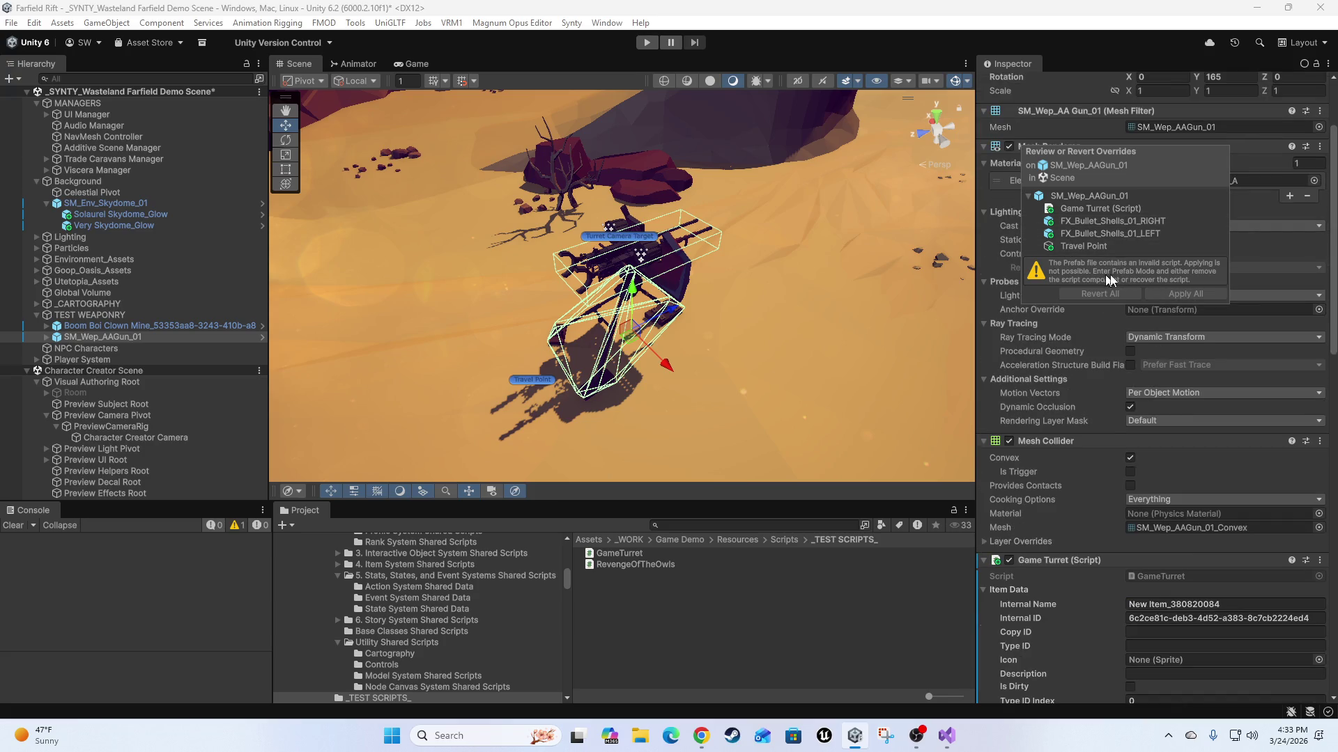
left_click(1086, 454)
scroll(1079, 498, "down", 7)
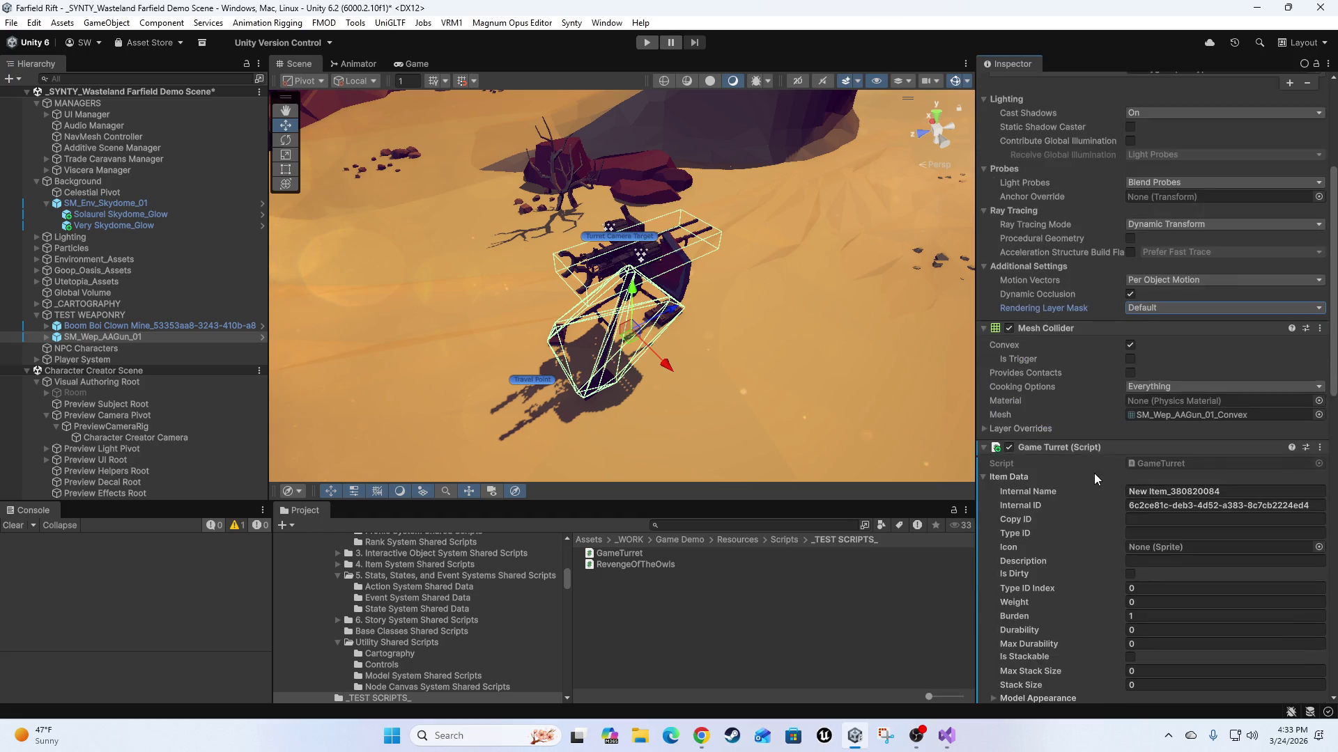
scroll(1093, 487, "down", 8)
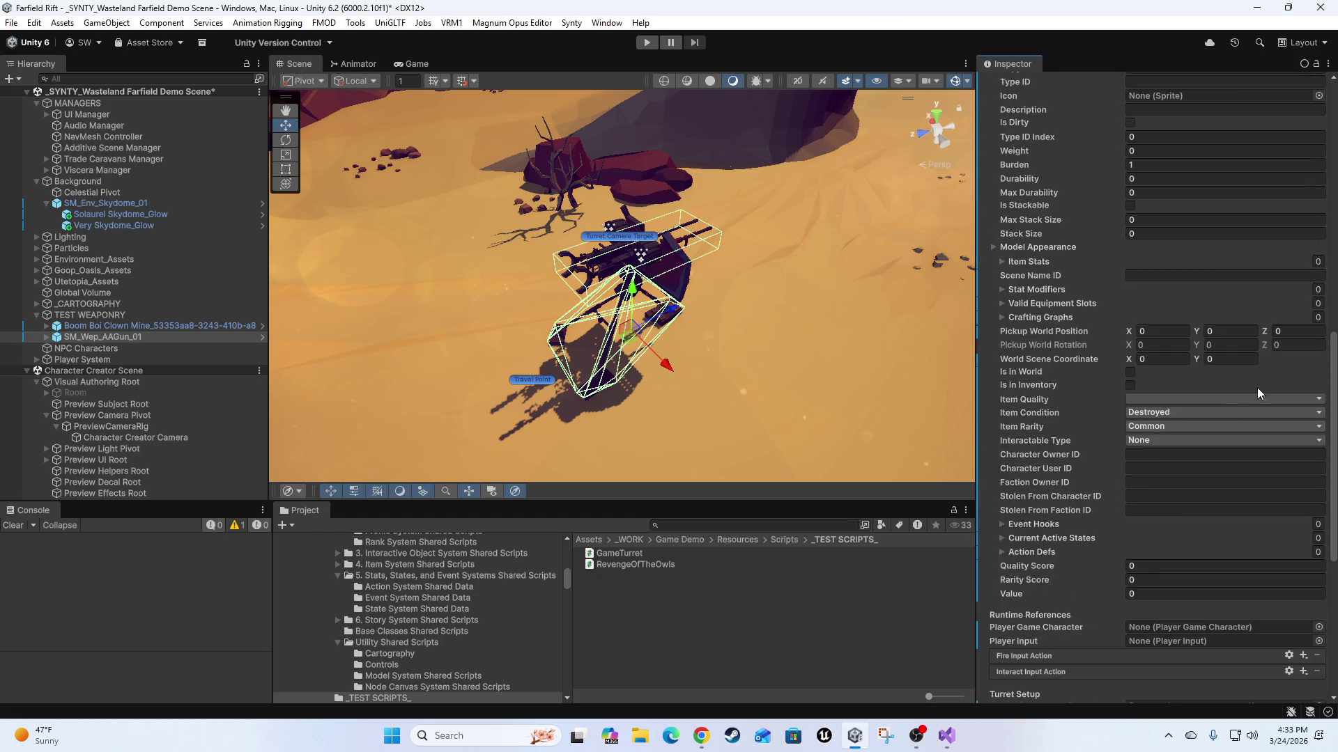
scroll(1071, 443, "down", 8)
left_click(1070, 488)
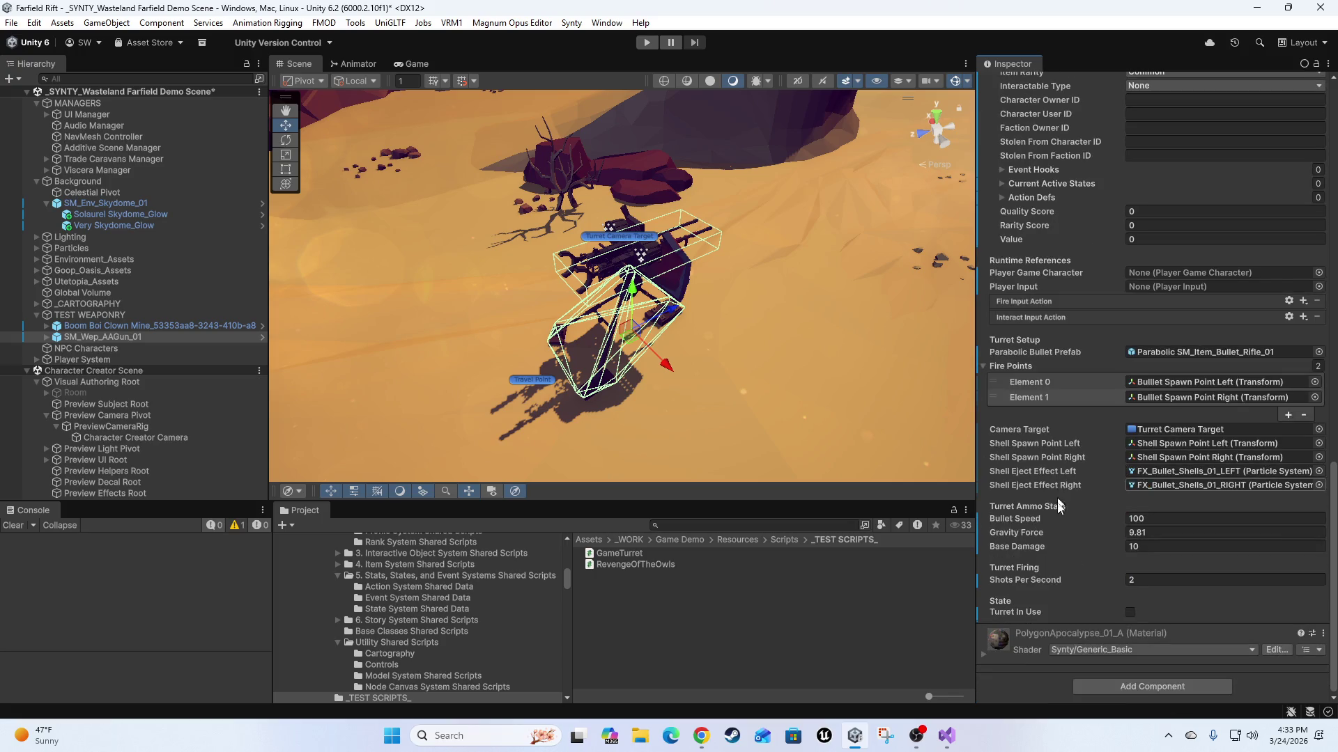
scroll(1017, 537, "up", 2)
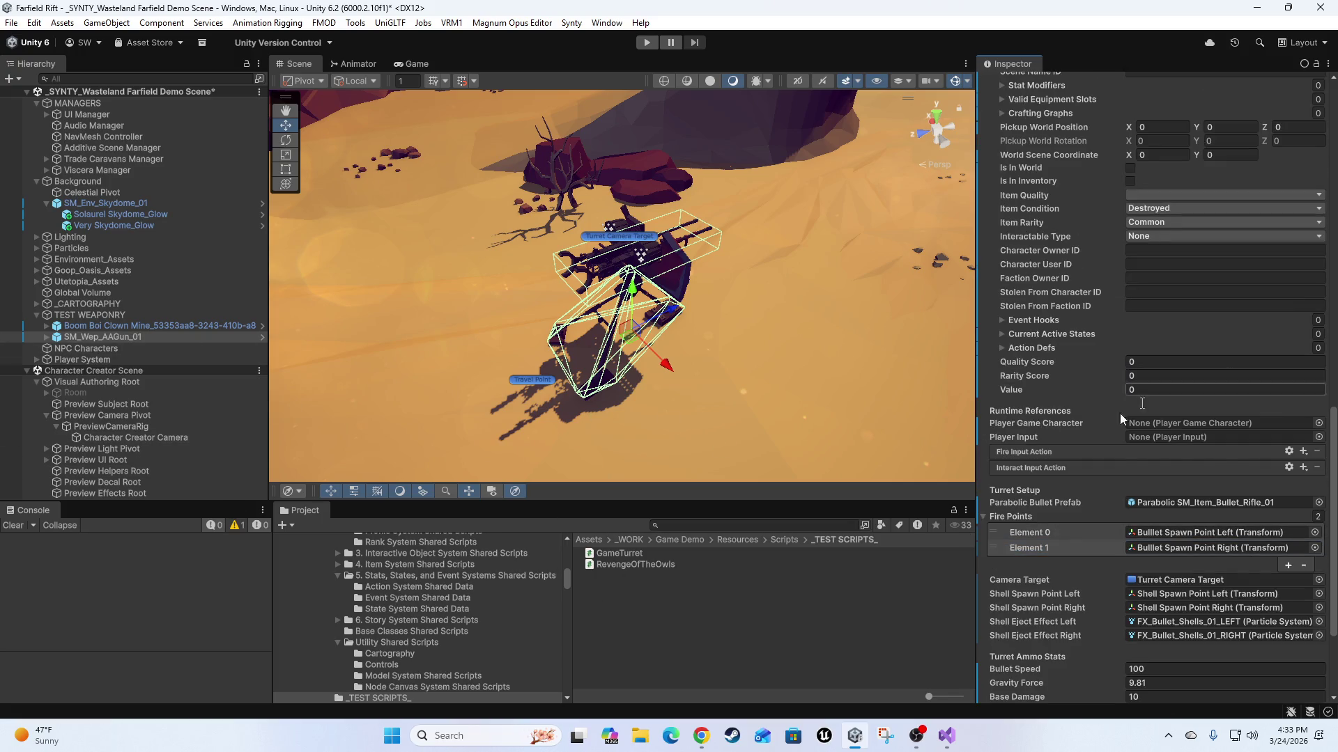
scroll(1079, 454, "up", 3)
scroll(1078, 454, "up", 20)
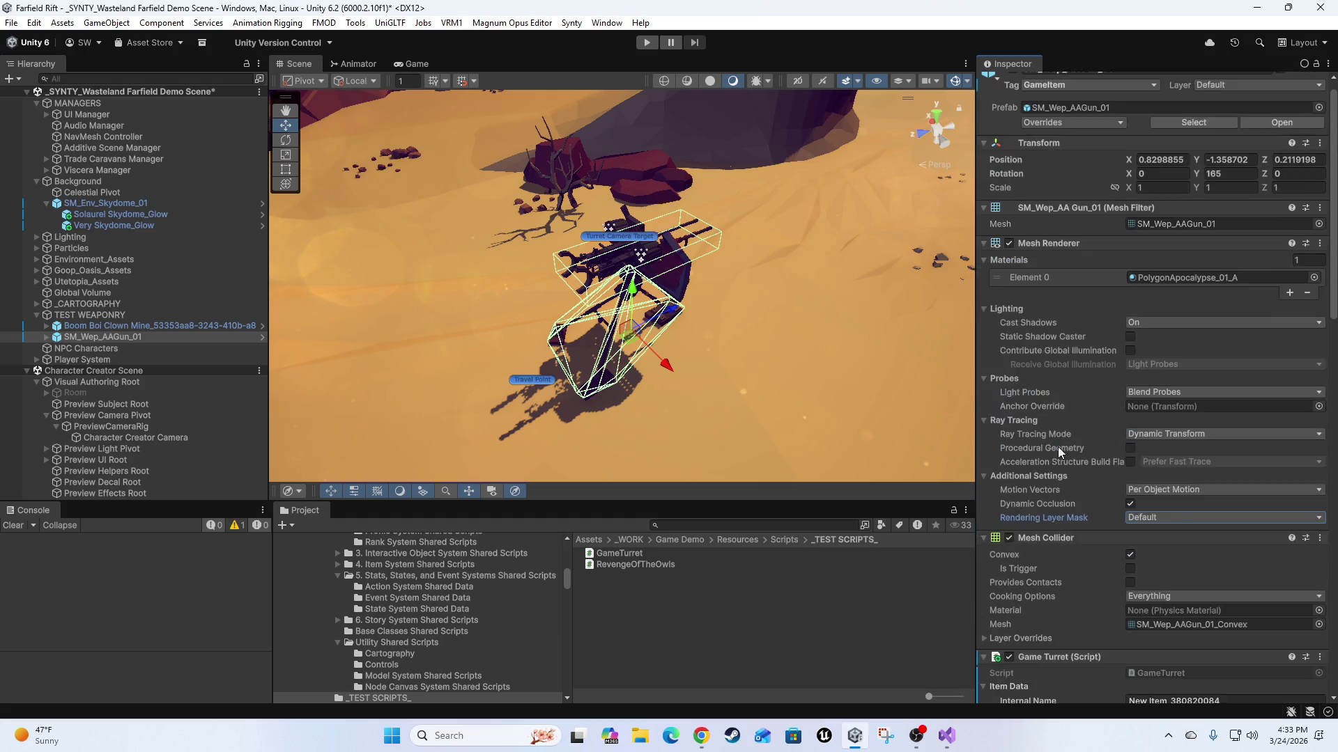
left_click(1083, 124)
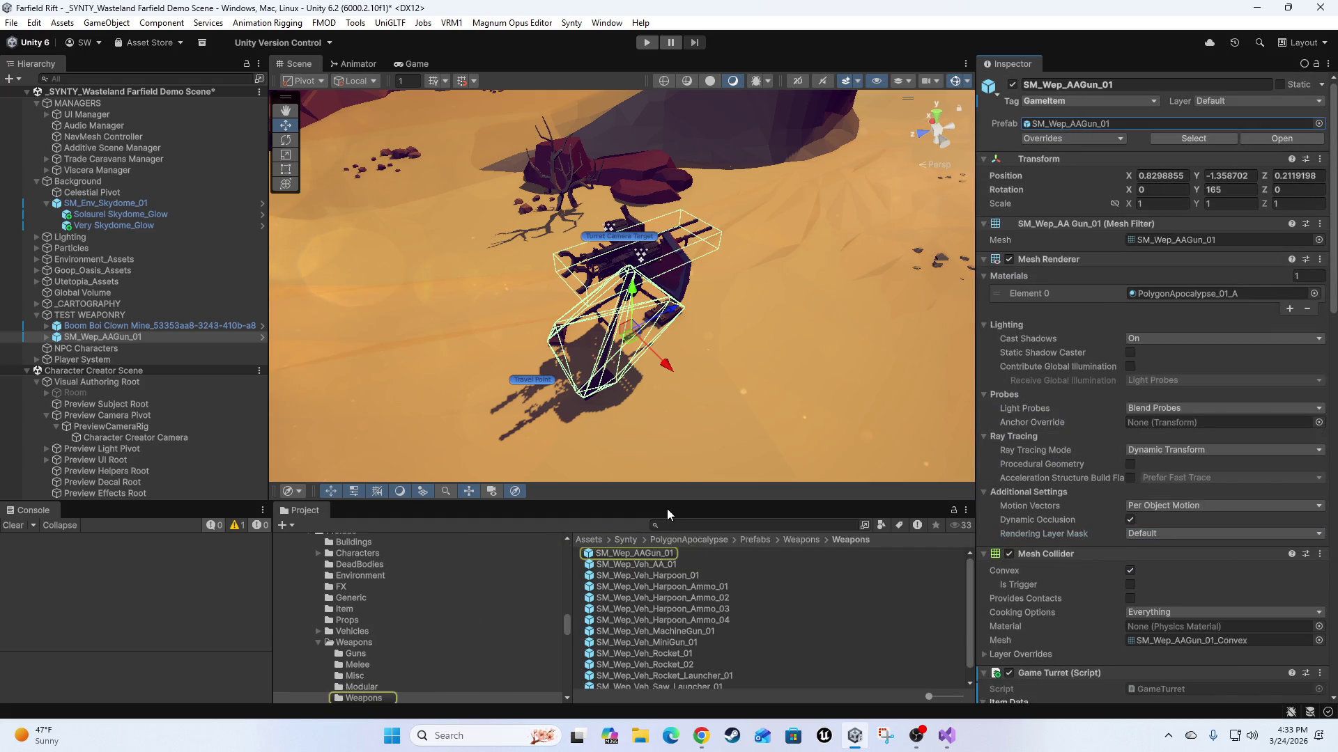
left_click(623, 553)
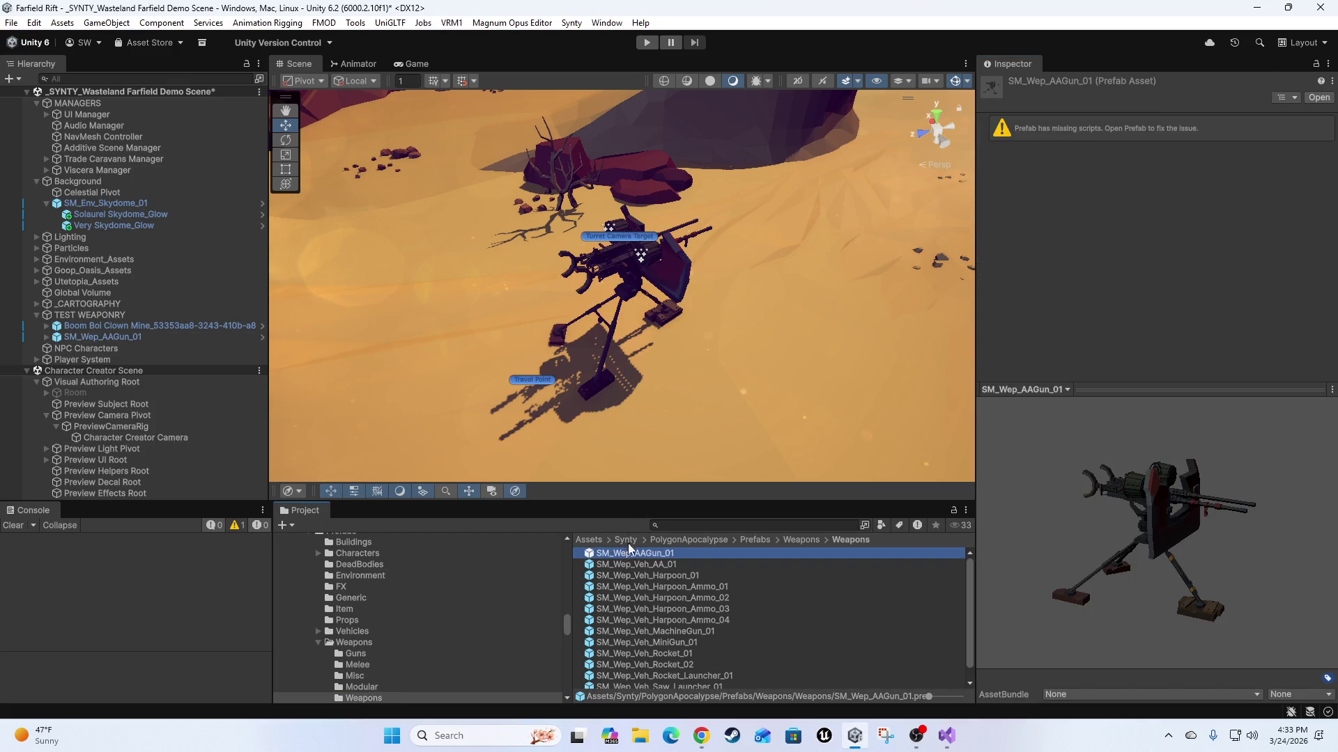
mouse_move(625, 553)
left_mouse_down()
mouse_move(767, 519)
mouse_move(787, 307)
mouse_move(874, 321)
left_mouse_up()
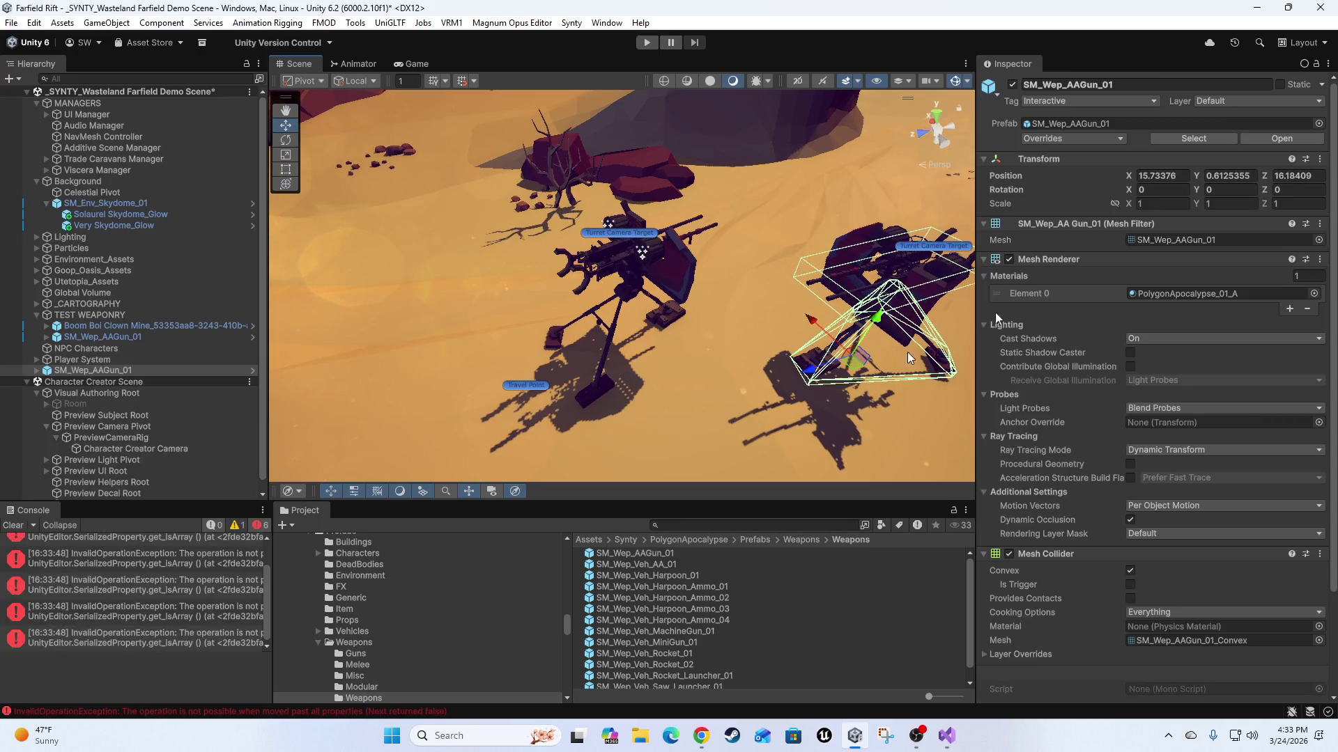
scroll(1119, 357, "down", 3)
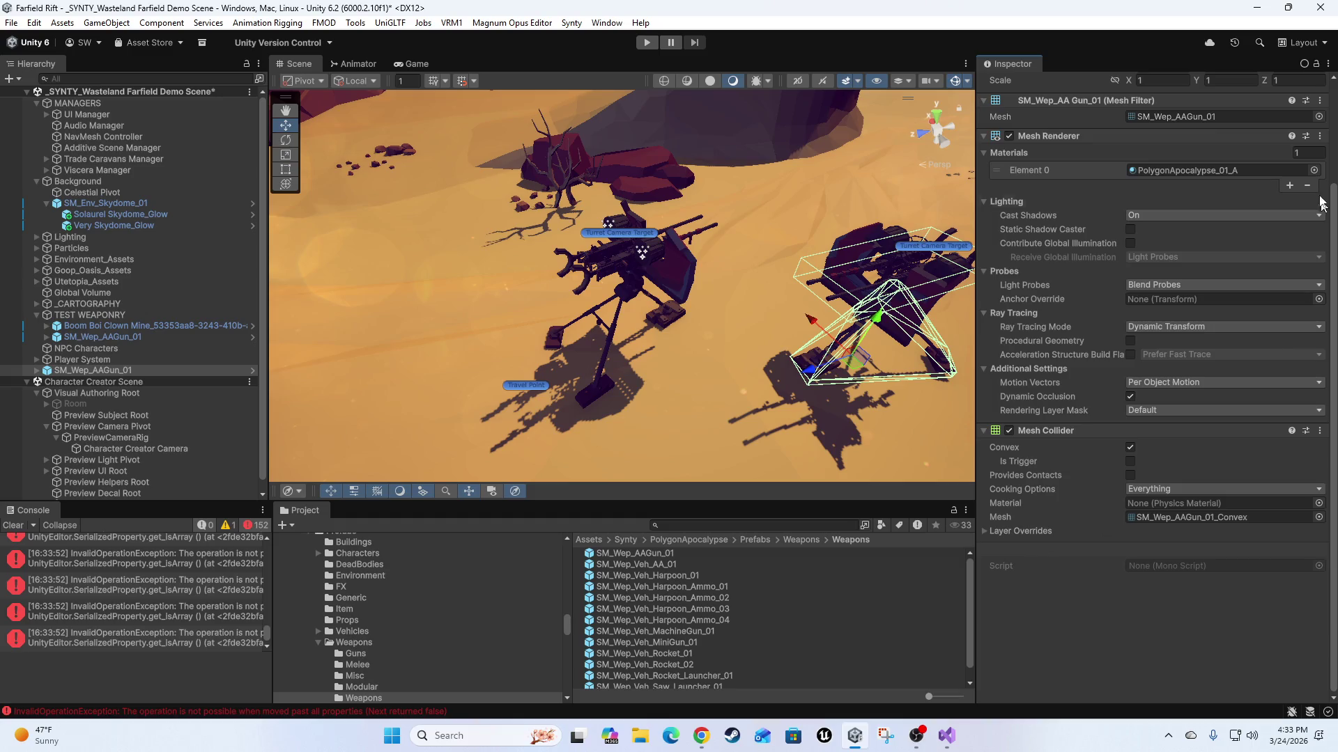
scroll(1247, 377, "up", 3)
left_click(14, 526)
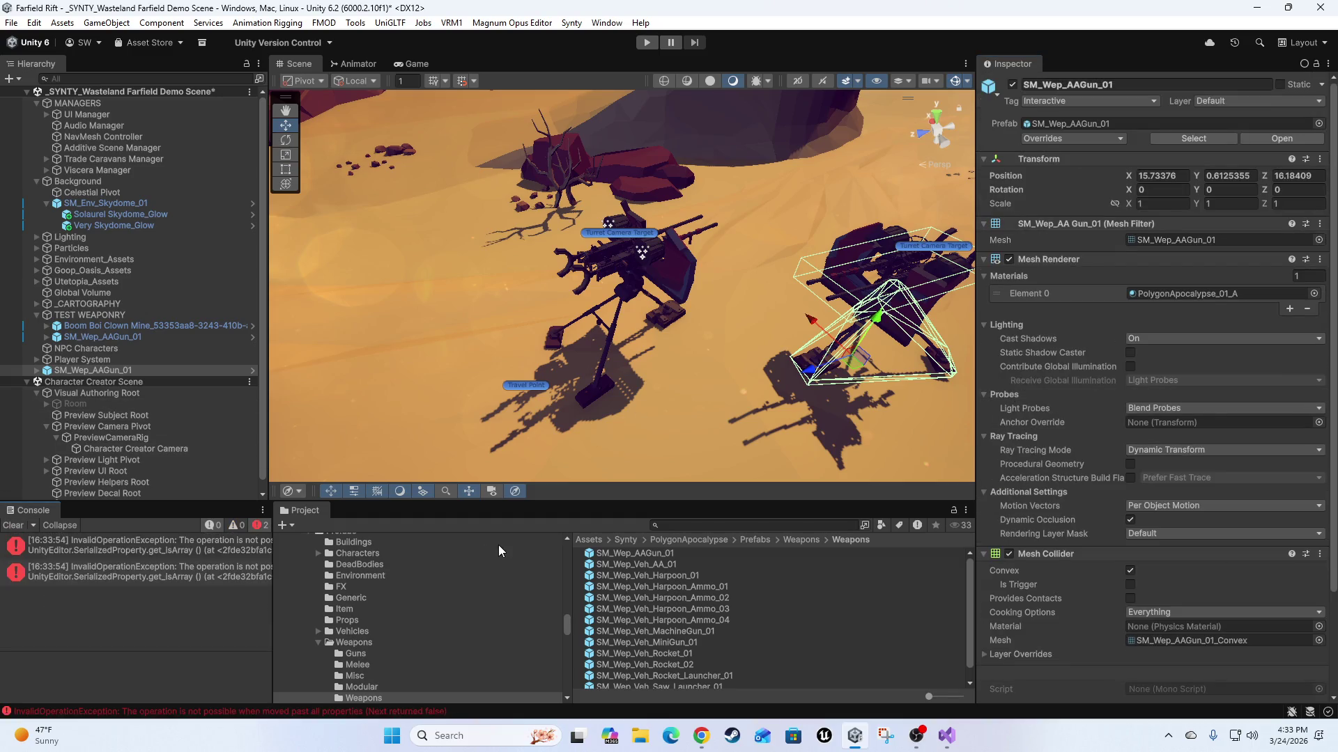
left_click(14, 526)
mouse_move(961, 343)
left_mouse_down()
mouse_move(870, 346)
mouse_move(868, 324)
left_mouse_up()
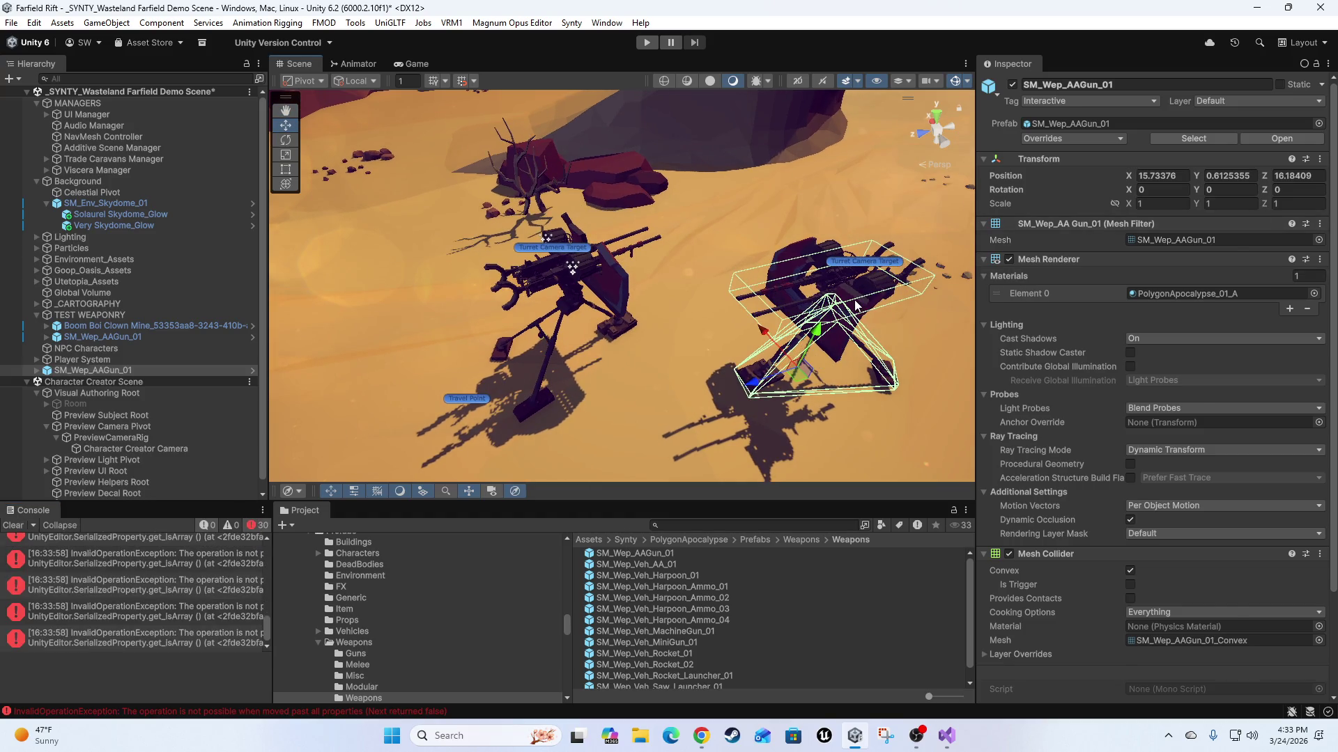
left_click(855, 305)
left_click(826, 411)
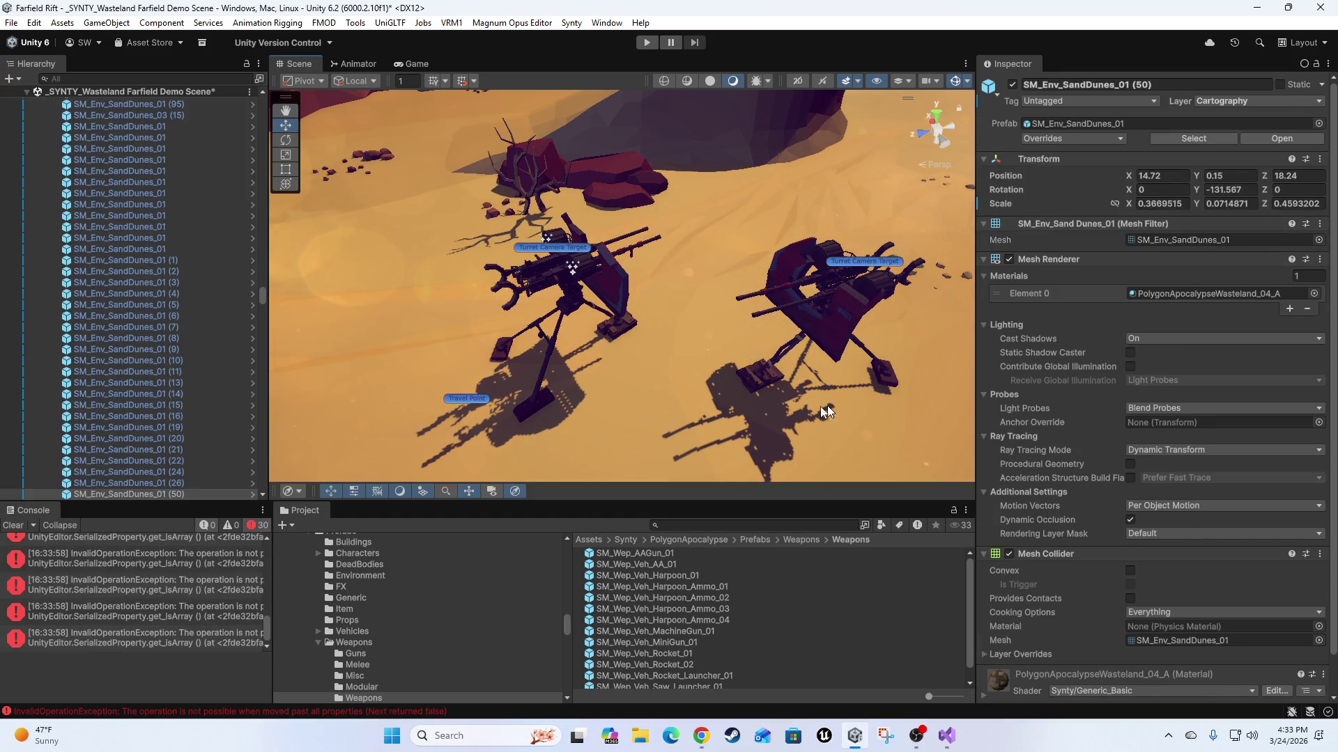
left_click(829, 331)
key("Delete")
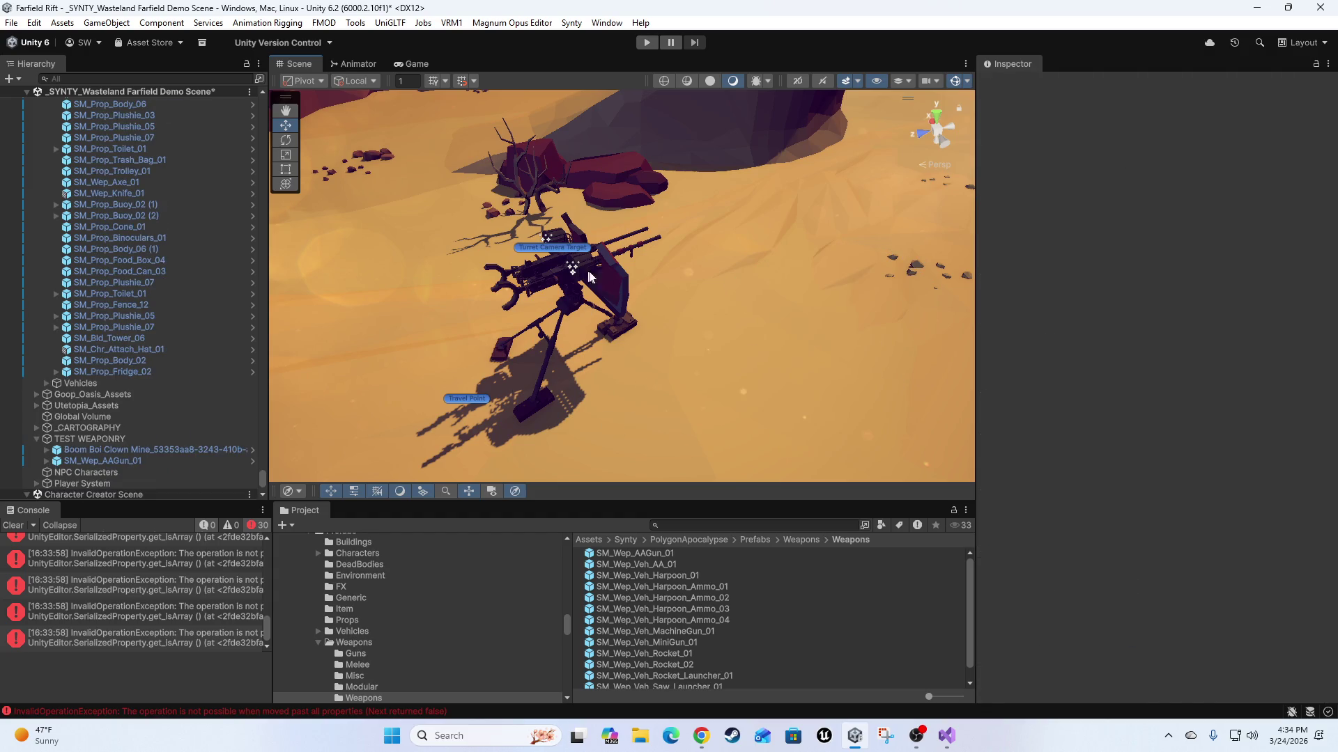
Open the SM_Wep_AAGun_01 prefab, remove its missing (Script) component, and exit Prefab Mode.
left_click(616, 286)
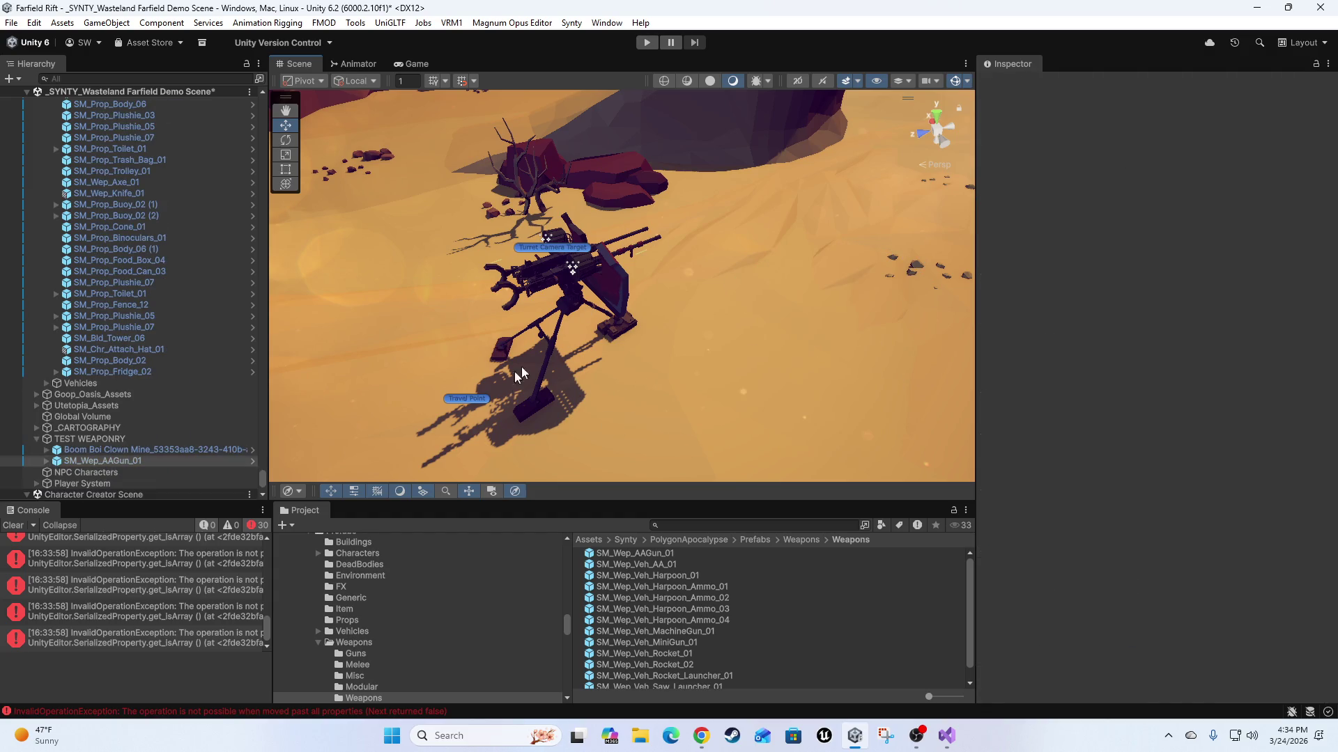
left_click(19, 526)
left_click(1082, 139)
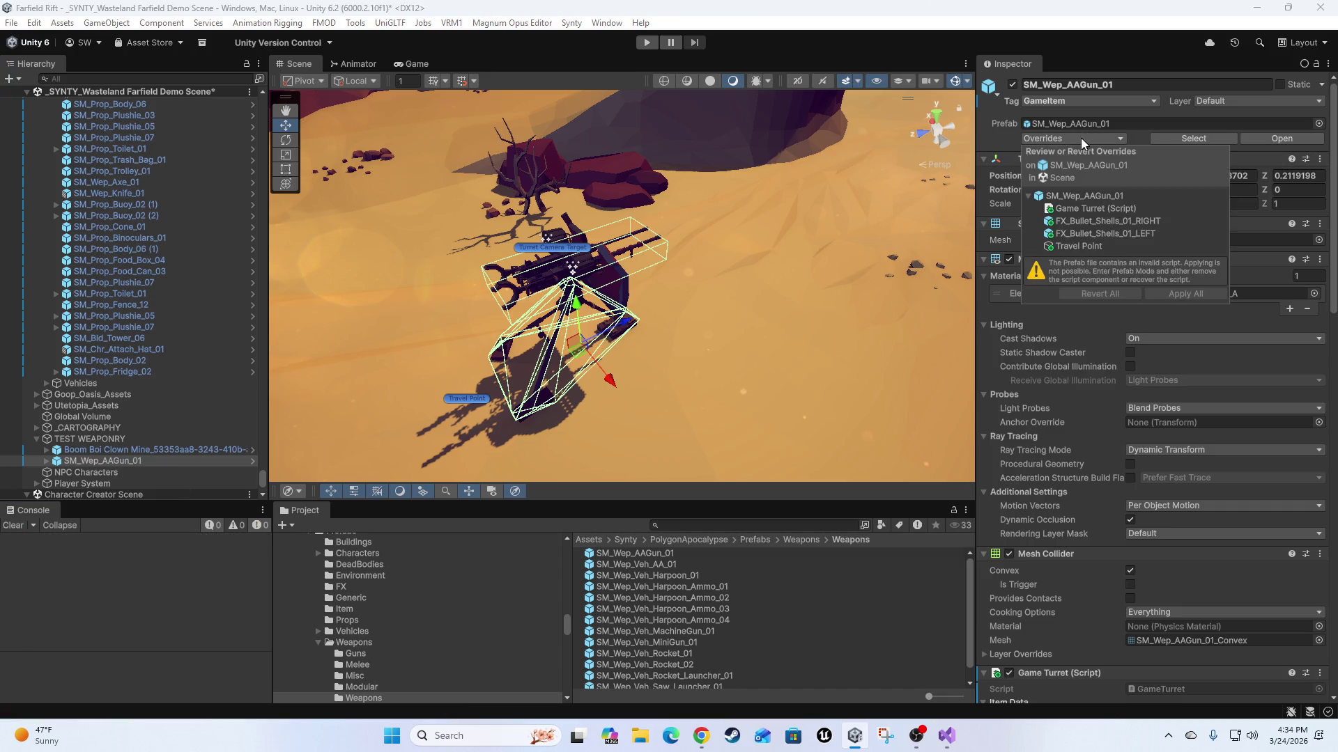
left_click(1290, 137)
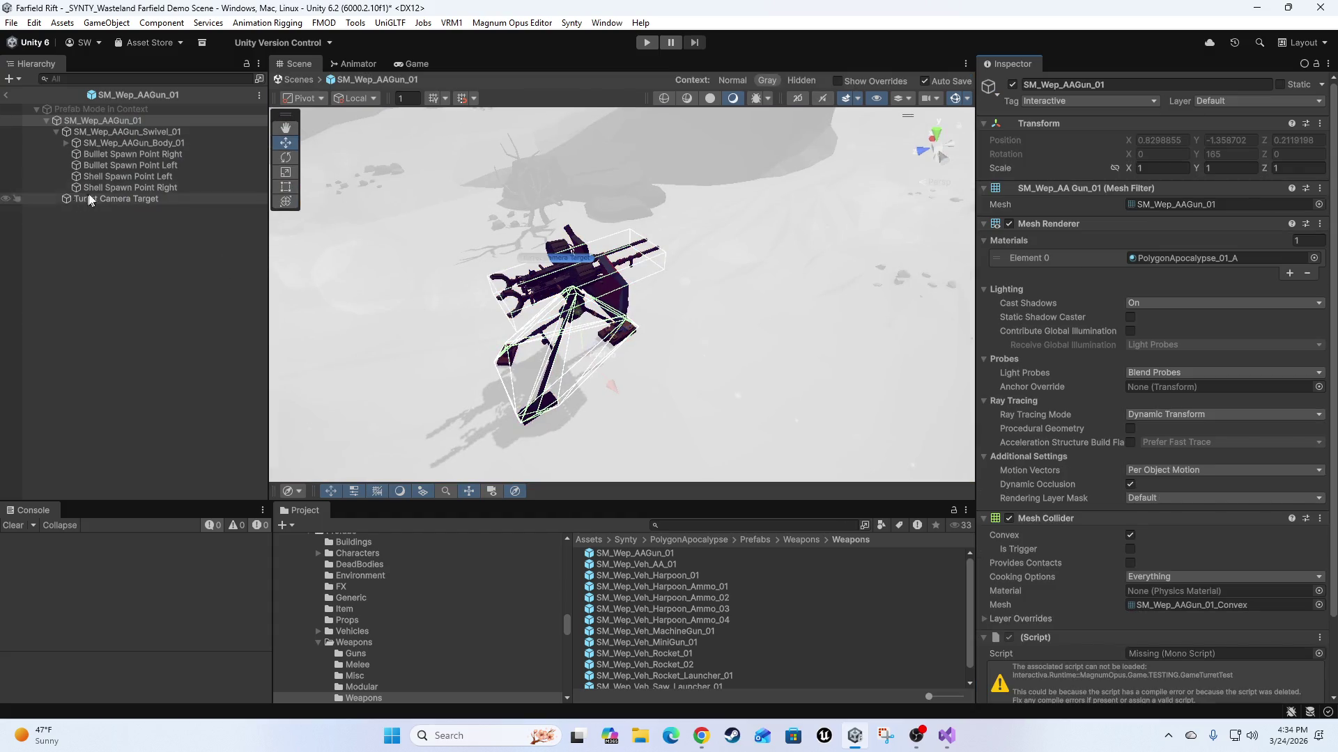
scroll(1130, 398, "down", 3)
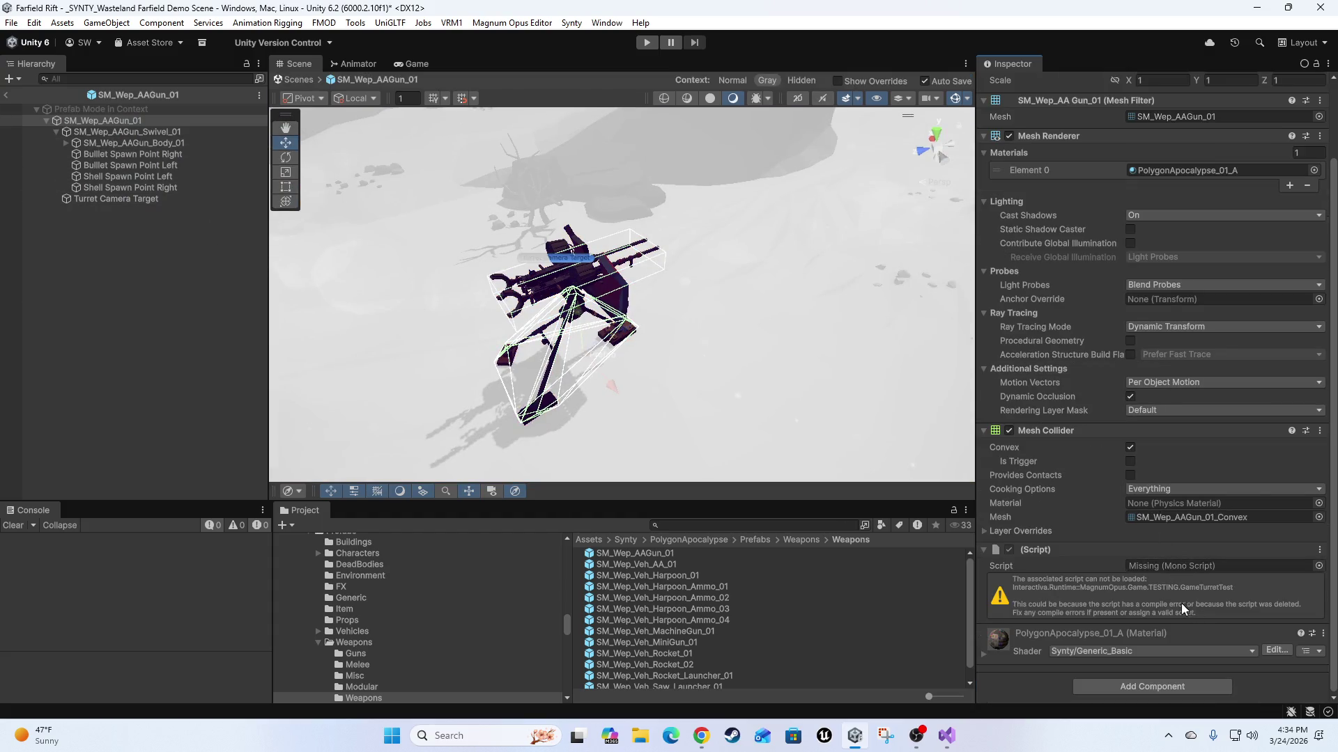
right_click(1081, 551)
left_click(1123, 403)
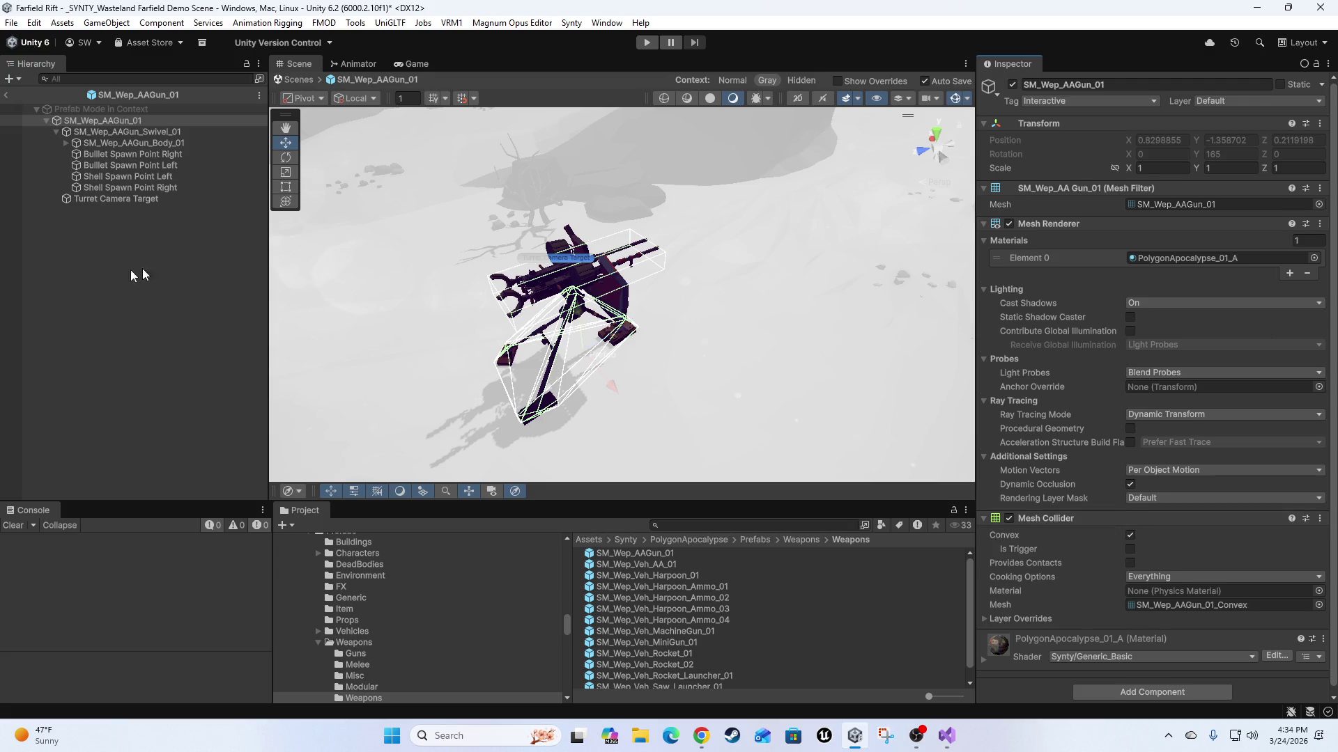
left_click(131, 131)
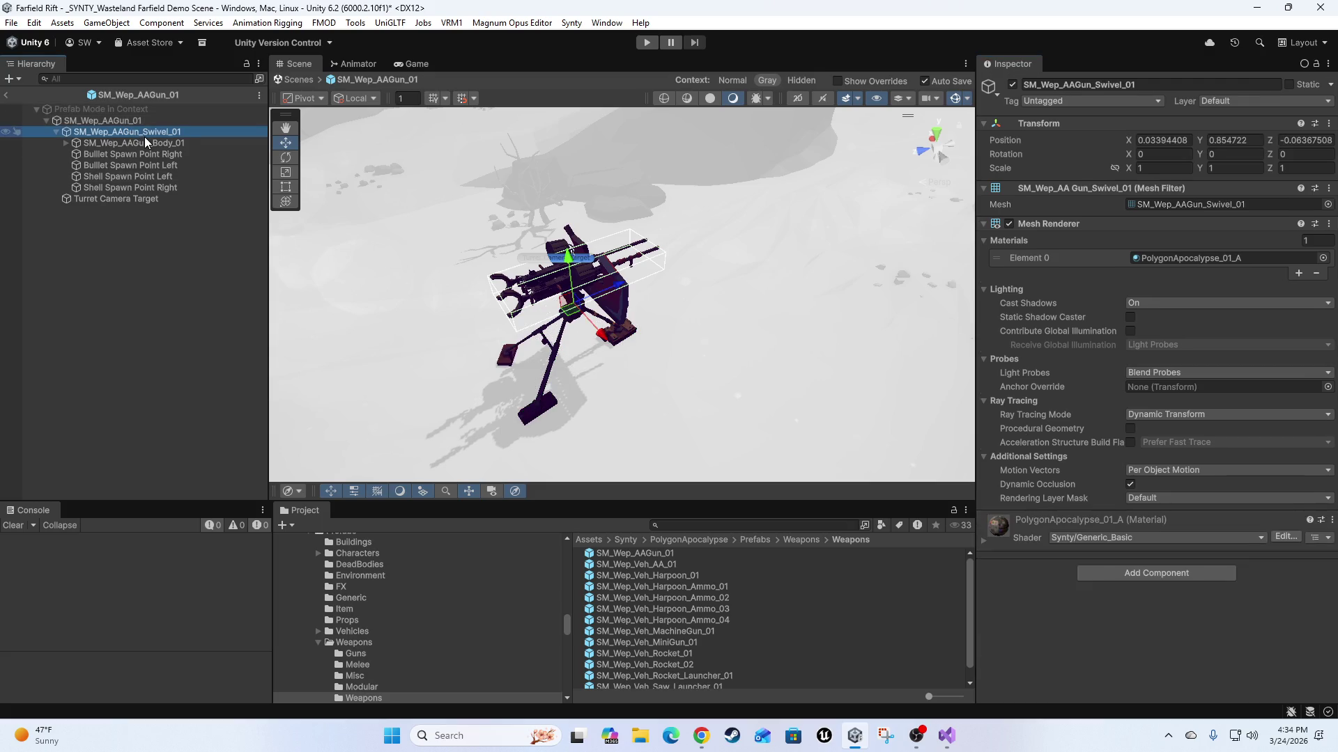
key("Down")
key("Down")
key("Down")
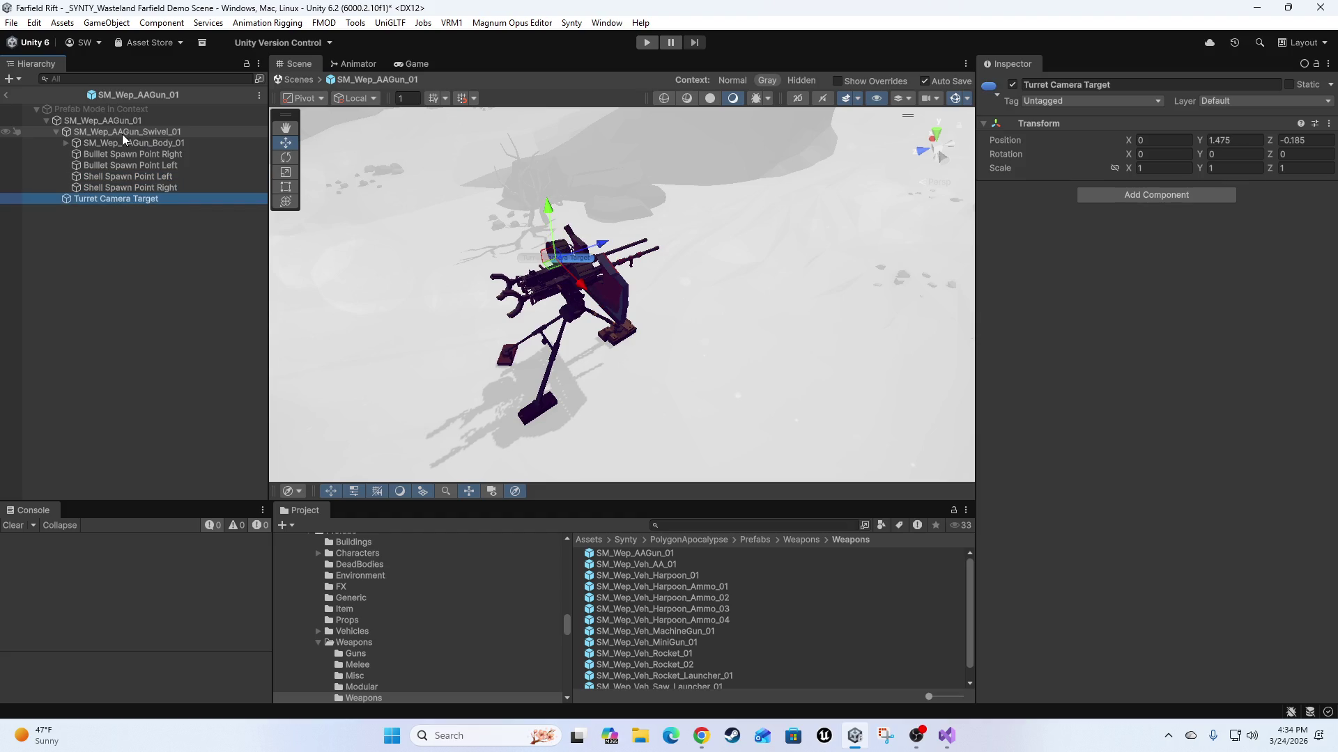
left_click(7, 98)
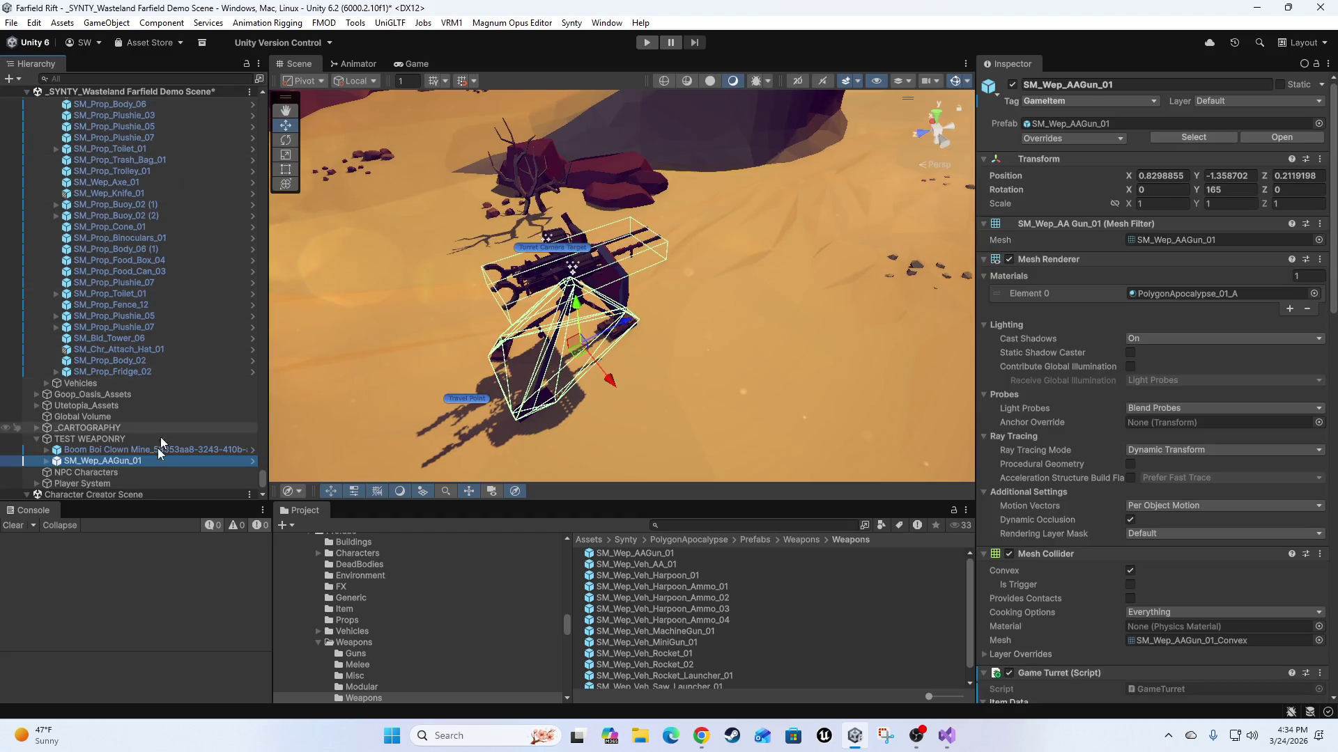
left_click(1105, 106)
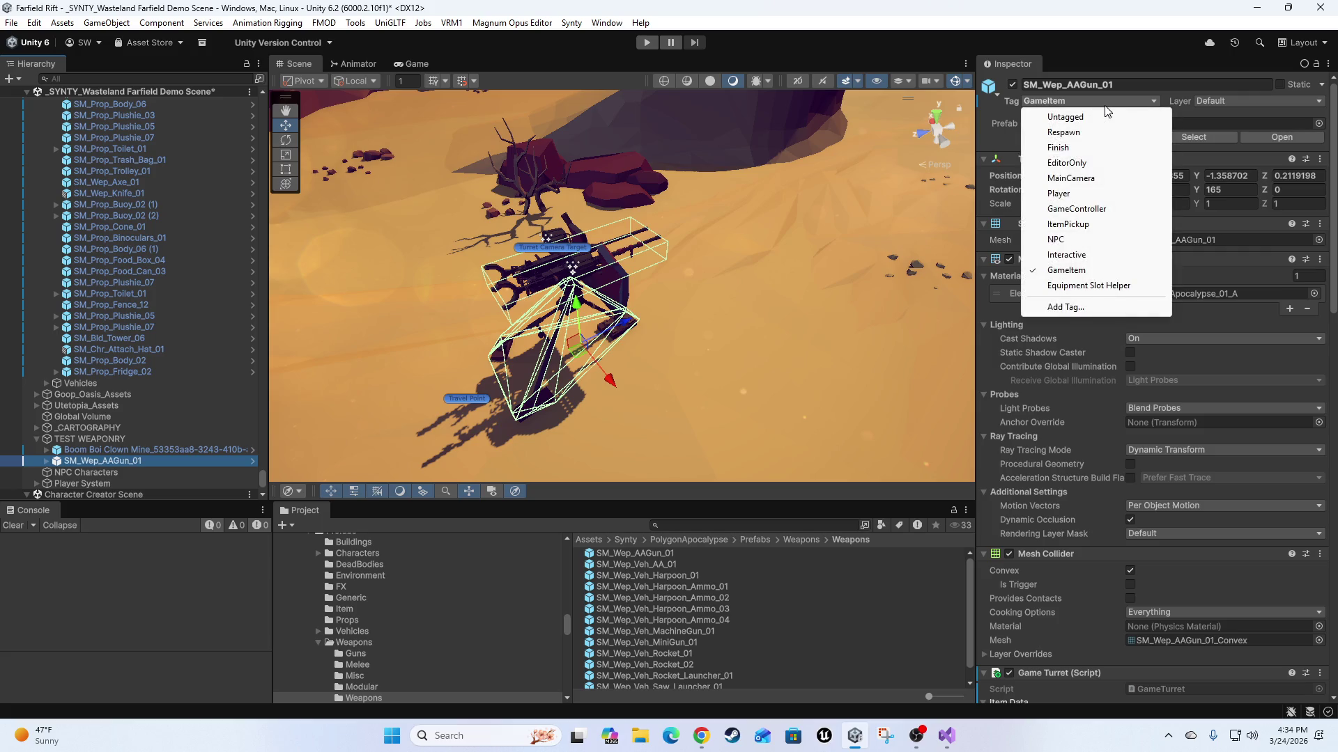
left_click(1066, 271)
left_click(1098, 139)
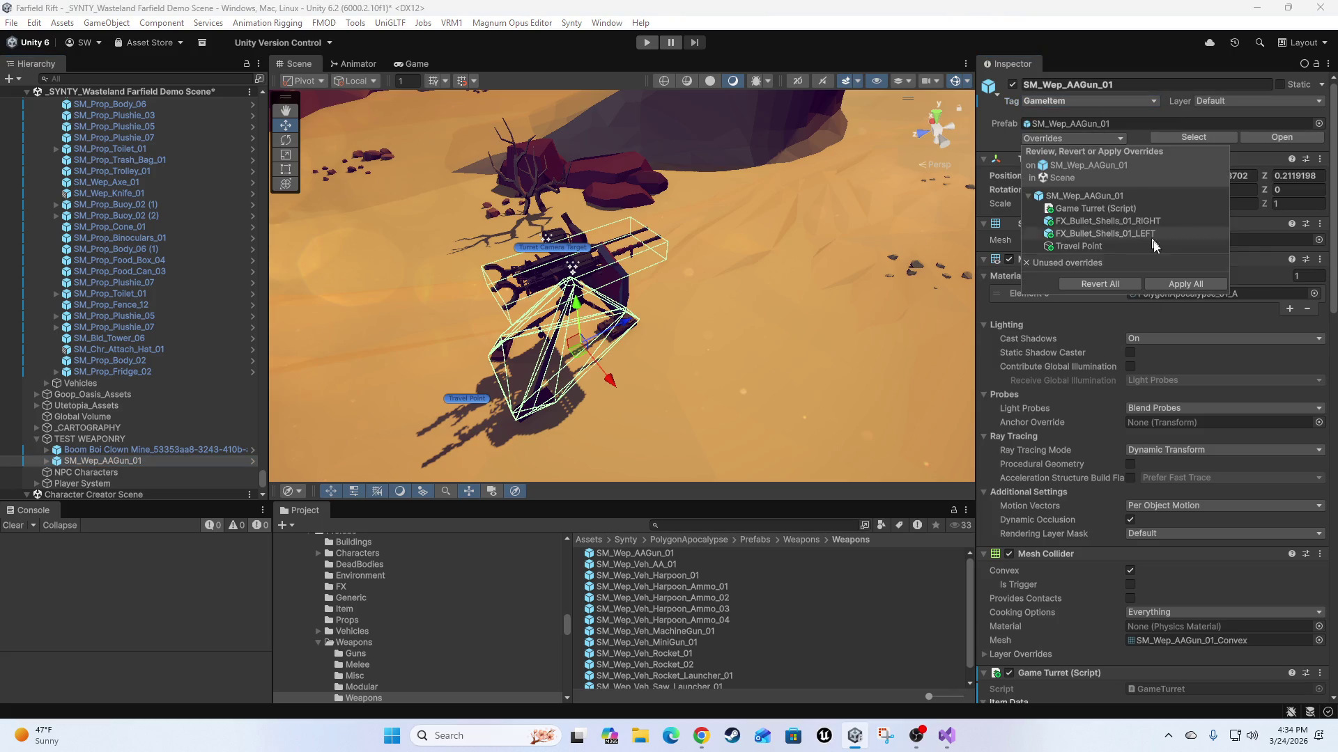
left_click(1184, 284)
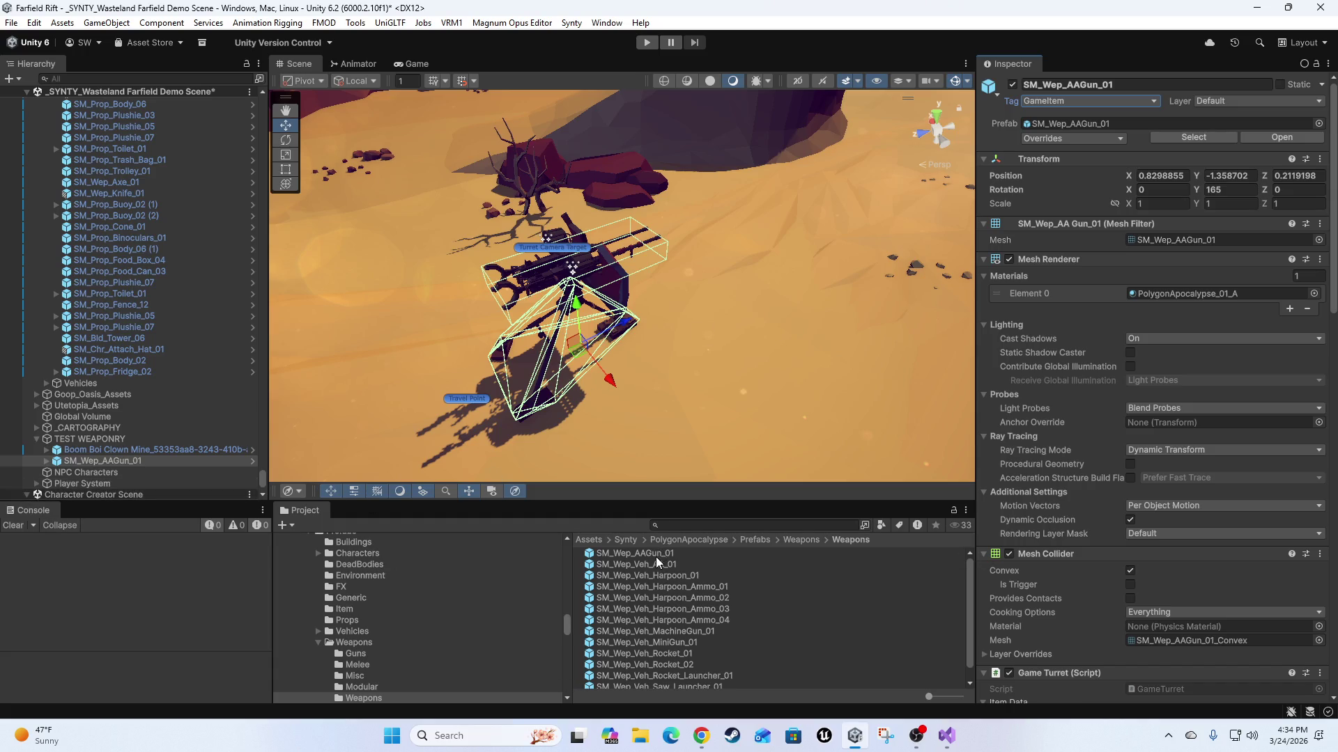
mouse_move(617, 561)
left_mouse_down()
mouse_move(806, 423)
mouse_move(832, 337)
left_mouse_up()
mouse_move(605, 558)
left_mouse_down()
mouse_move(725, 358)
mouse_move(732, 382)
left_mouse_up()
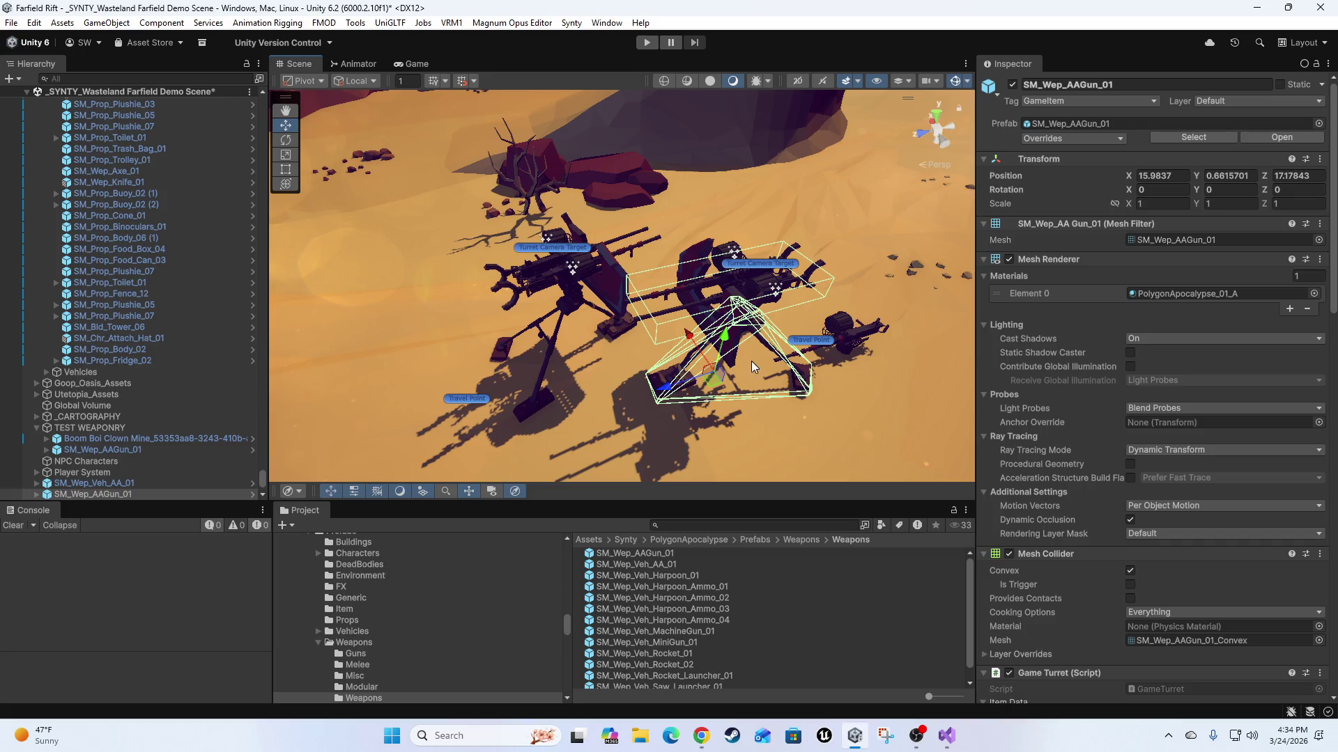
scroll(1120, 562, "down", 4)
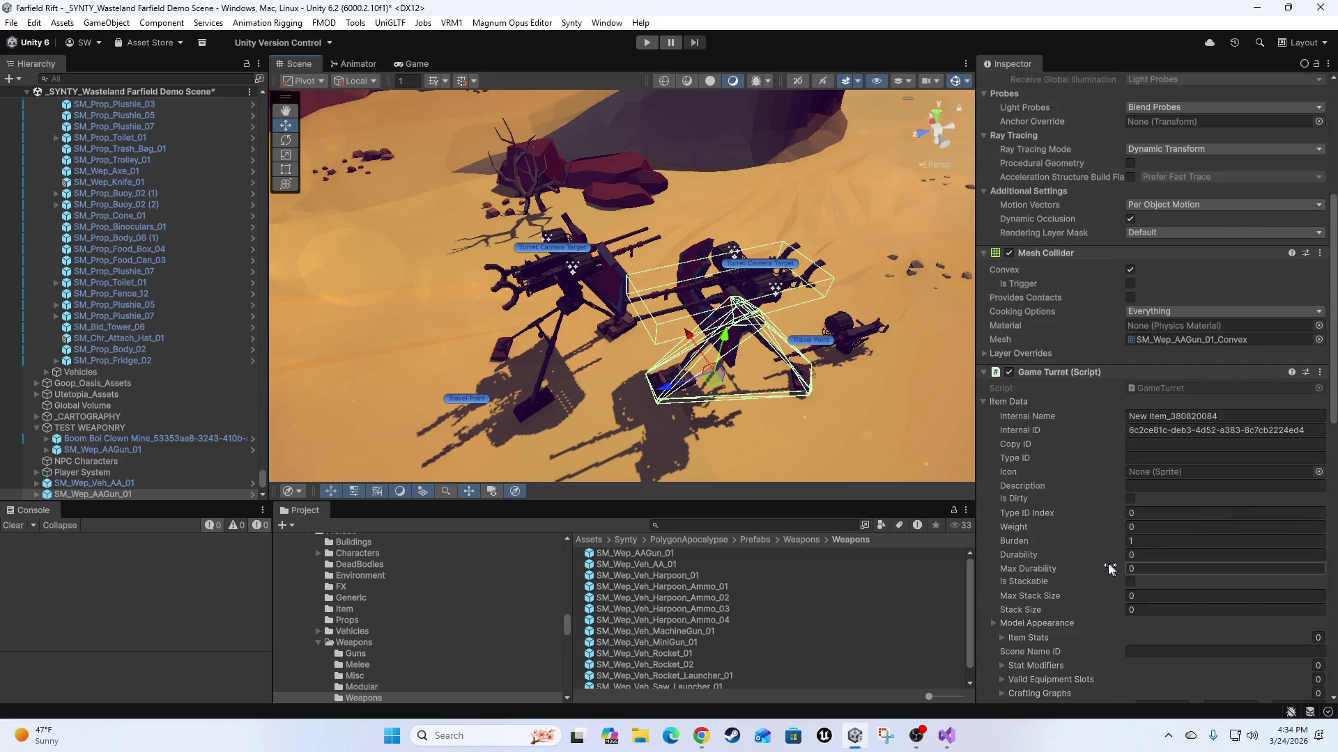
left_click(97, 494)
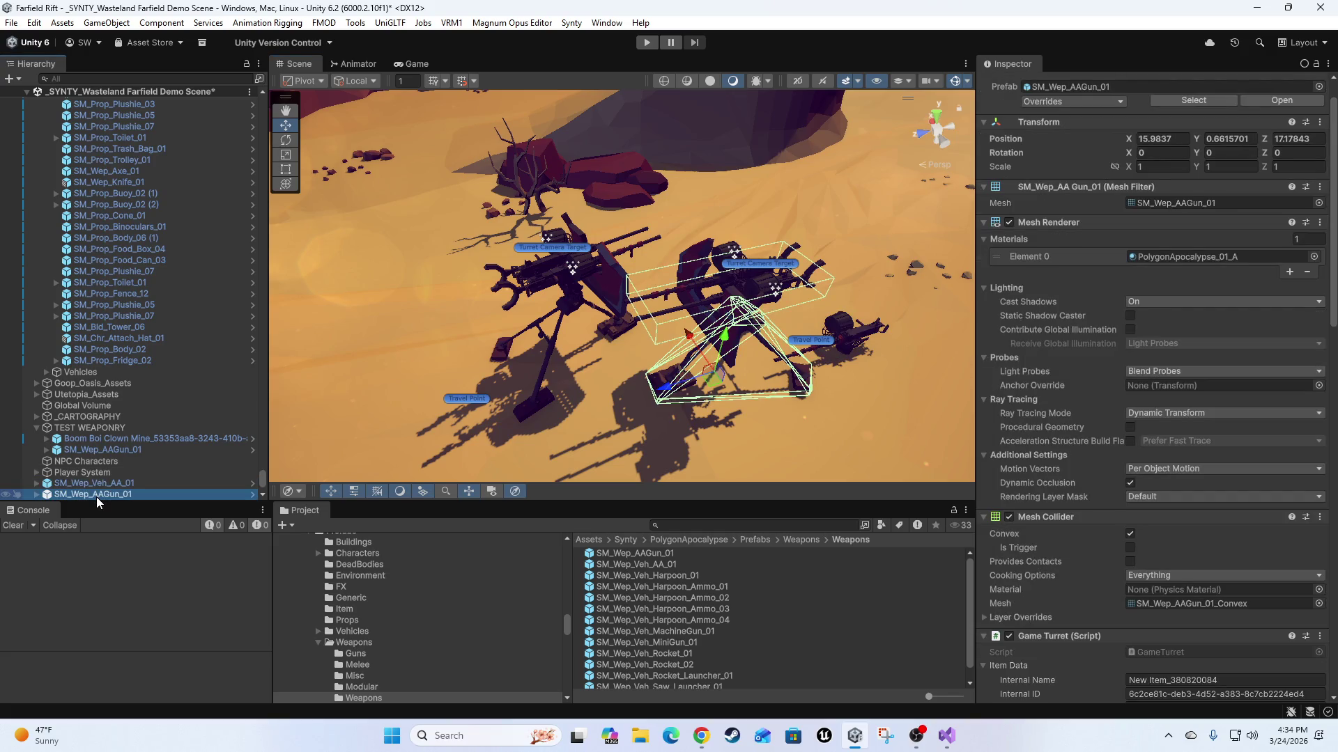
key("Delete")
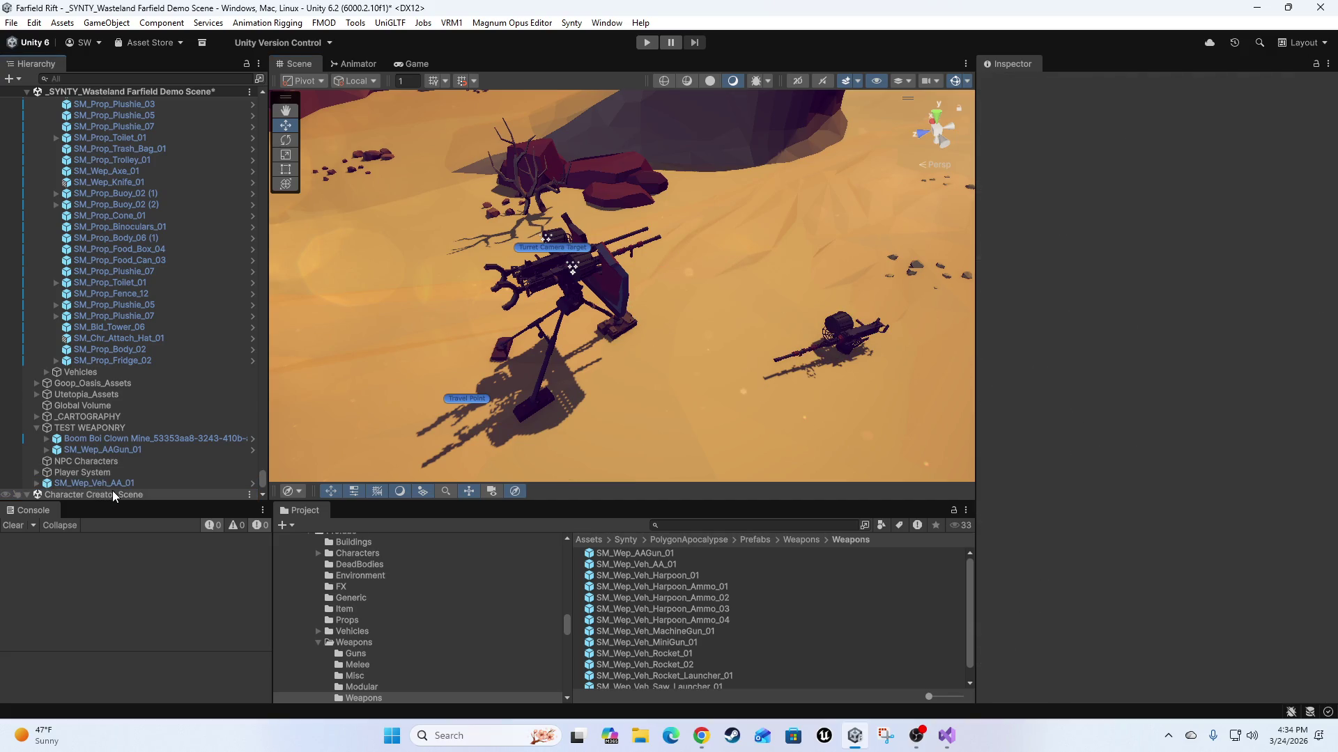
left_click(97, 483)
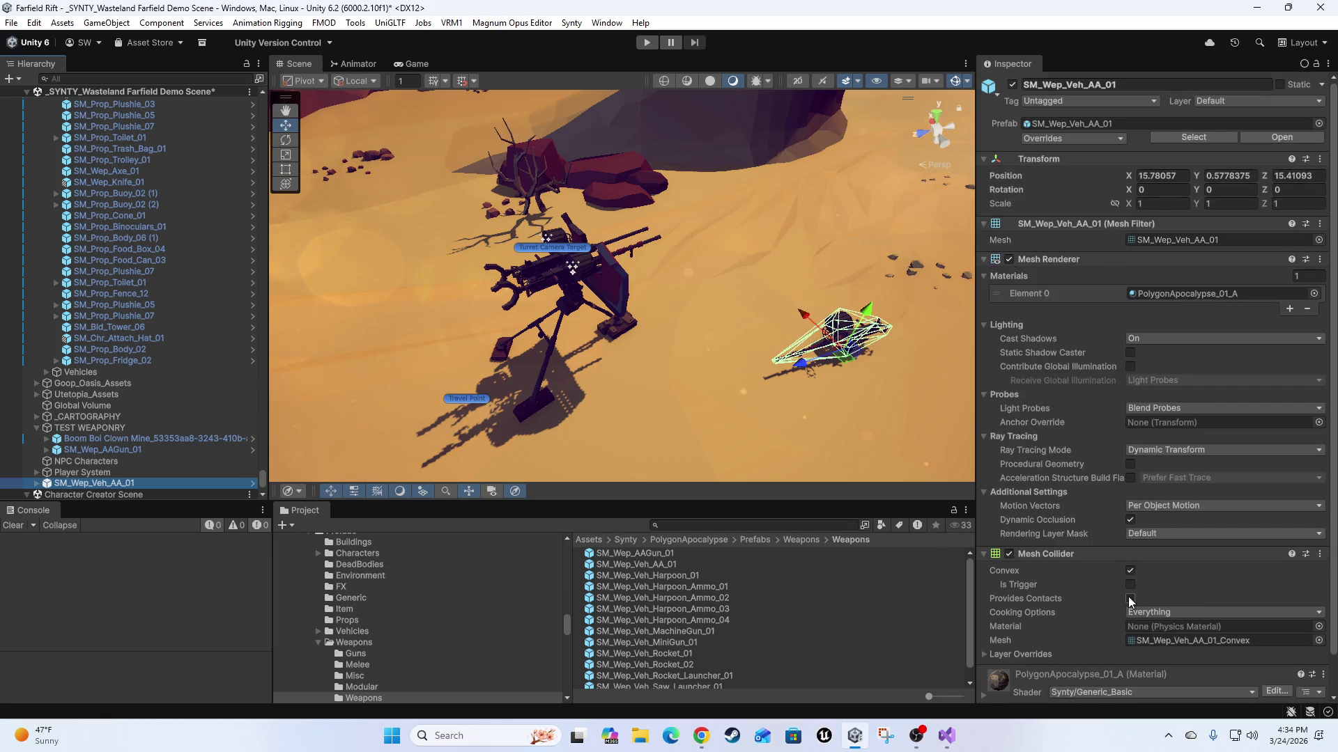
key("Delete")
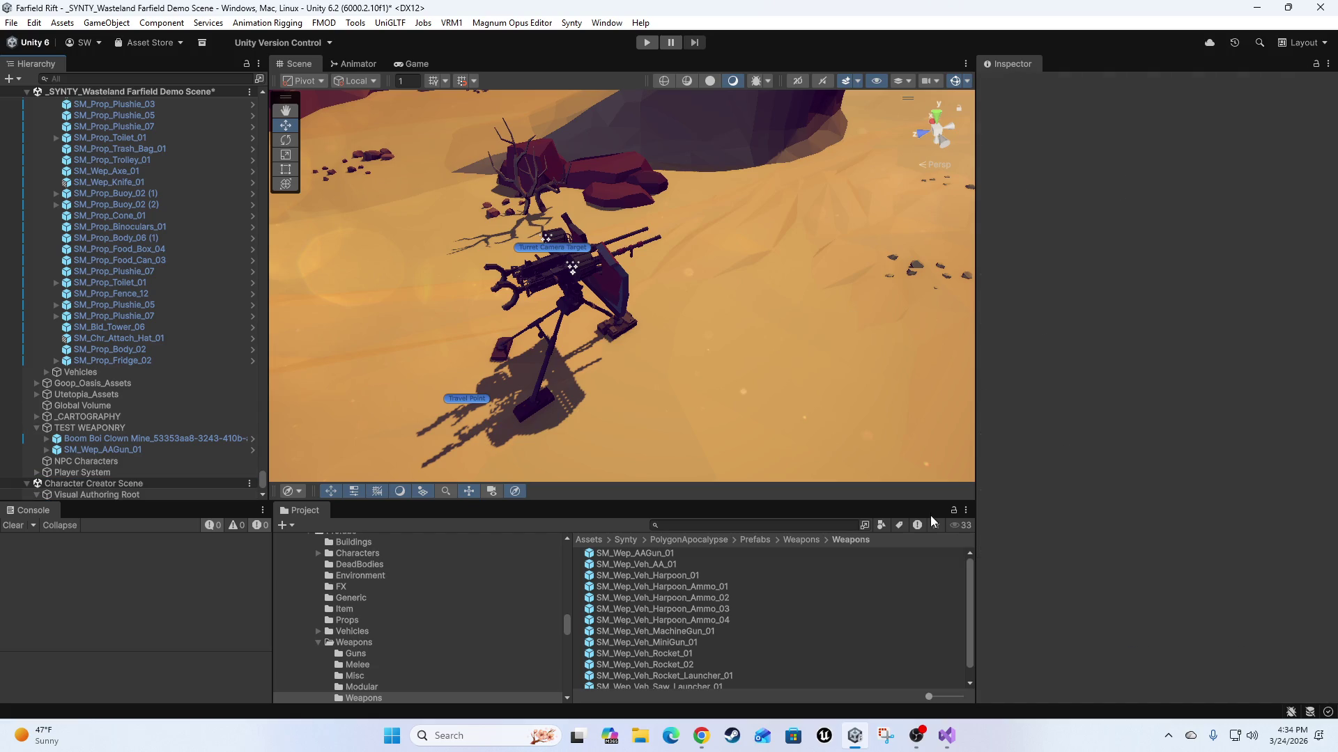
left_click(104, 450)
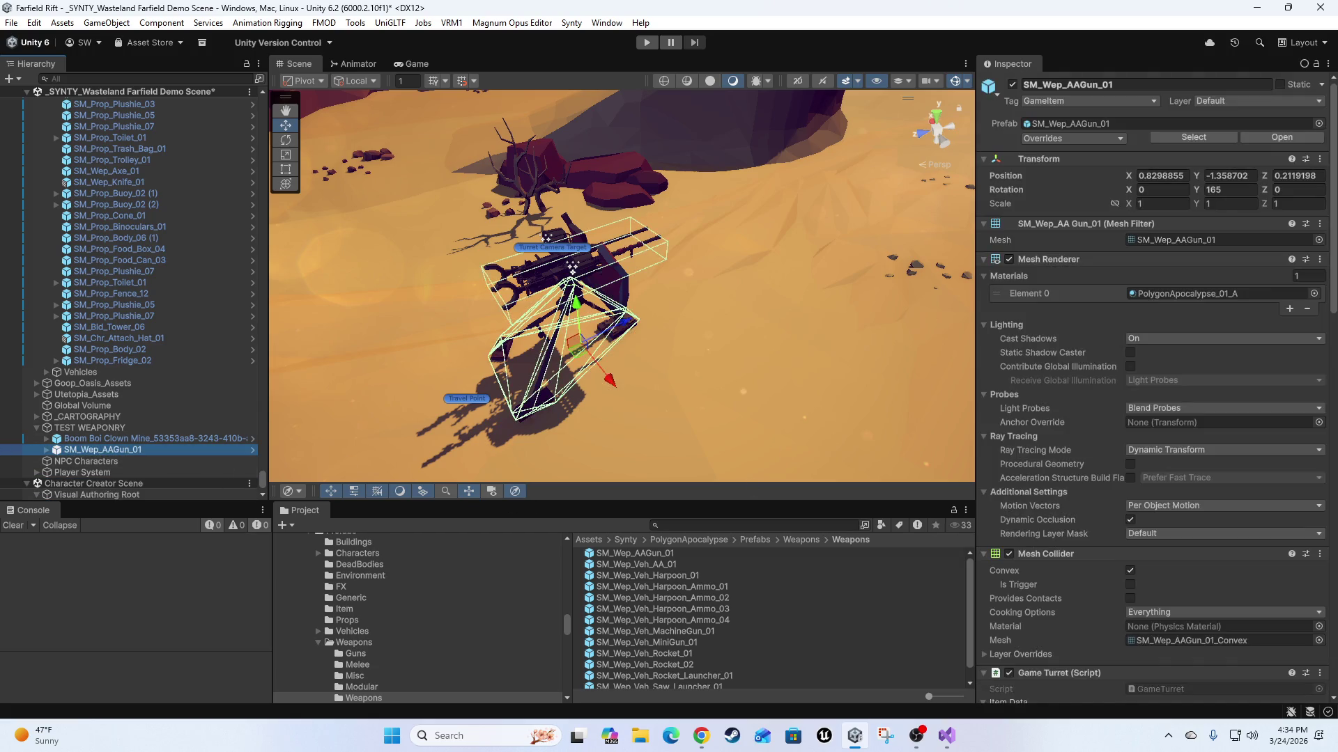
Delete the old turret, try and remove SM_Wep_Veh_AA_01, and rotate the AA gun to 165 degrees.
key("alt+Tab")
key("alt+Tab")
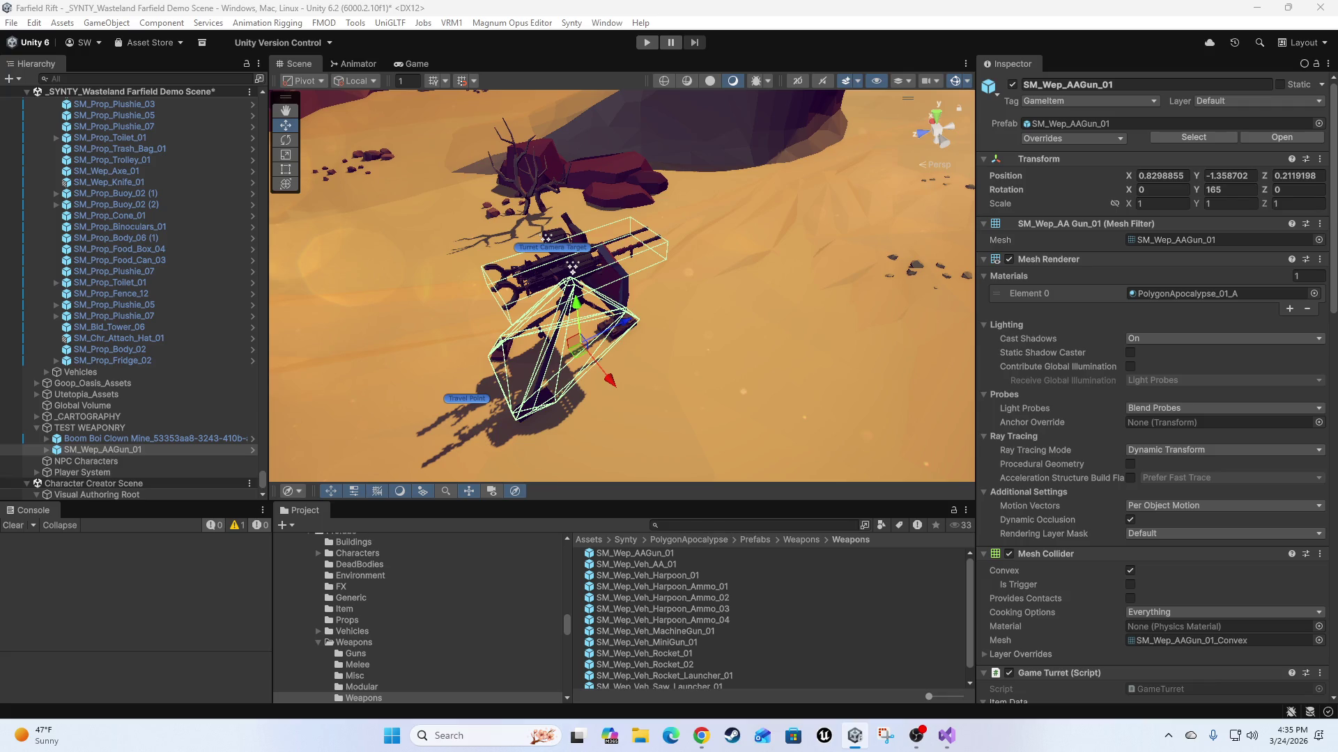
left_click(139, 450)
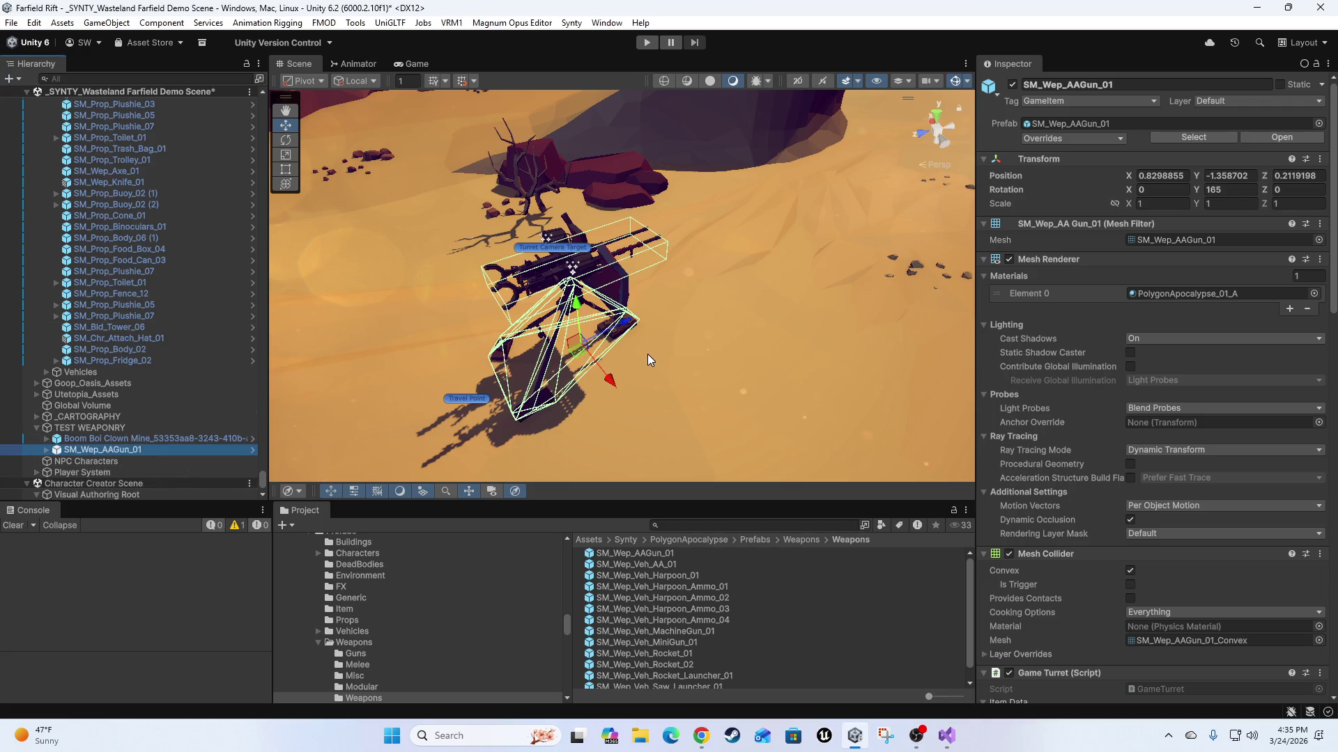
key("Delete")
mouse_move(629, 562)
left_mouse_down()
mouse_move(571, 432)
mouse_move(588, 369)
mouse_move(639, 537)
mouse_move(441, 319)
mouse_move(427, 433)
left_mouse_up()
key("Delete")
left_click(387, 368)
key("f")
key("e")
mouse_move(521, 401)
left_mouse_down()
mouse_move(139, 406)
mouse_move(140, 387)
mouse_move(209, 390)
left_mouse_up()
left_click_drag(557, 384, 669, 385)
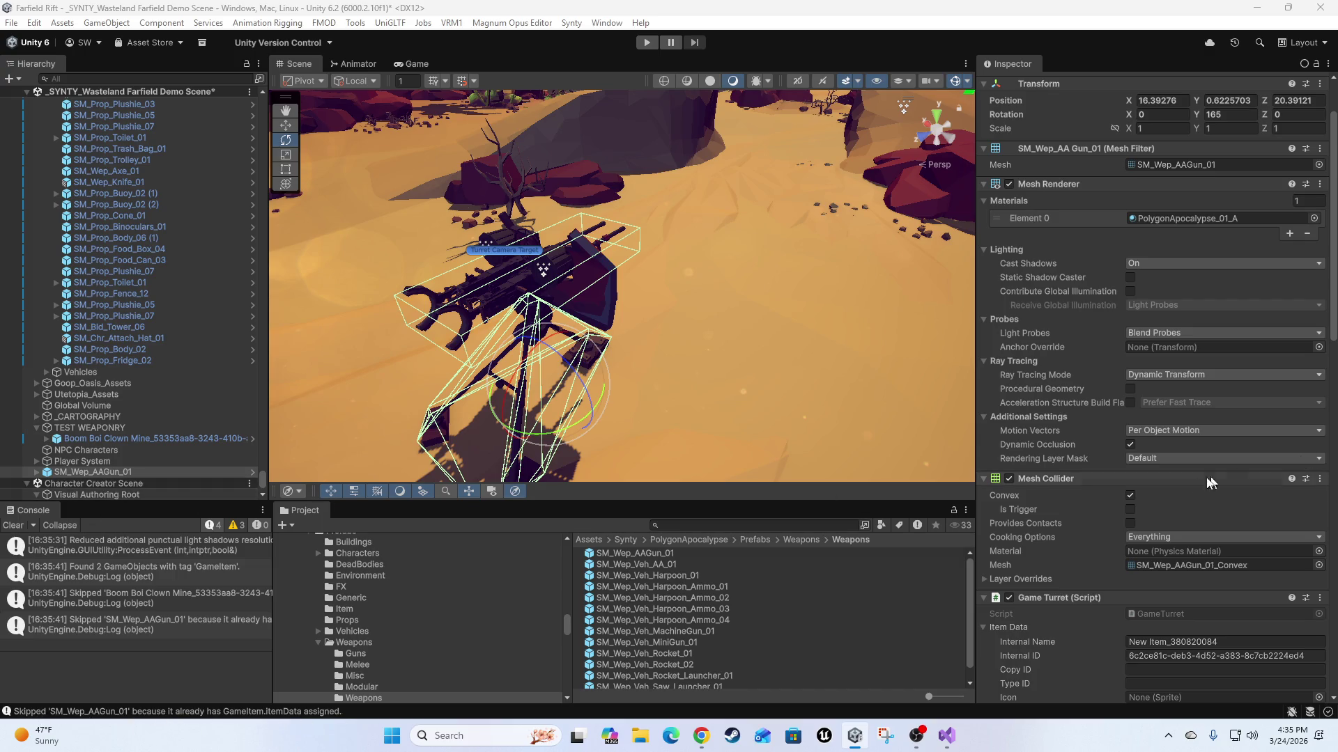
Collapse Item Data, toggle the Game Turret component off and on, and clear the console.
scroll(1226, 471, "down", 5)
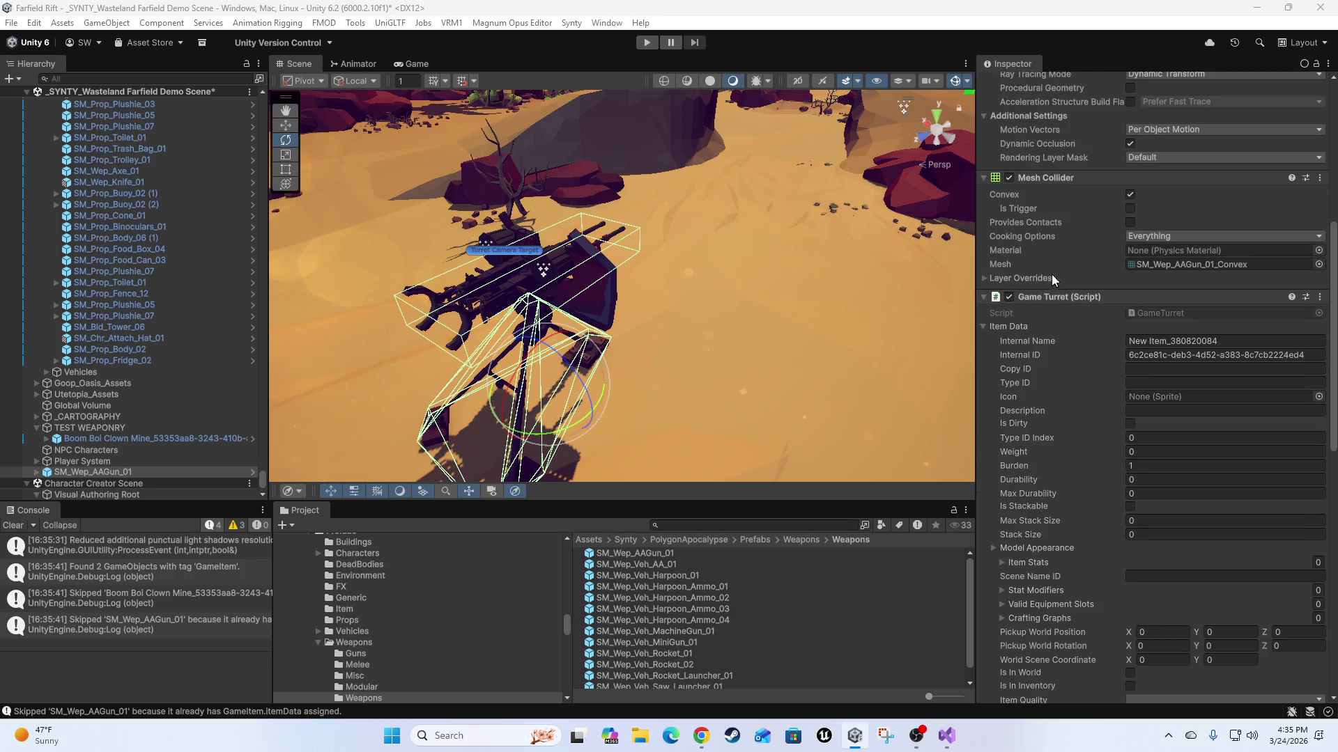
left_click(985, 327)
scroll(1071, 461, "down", 2)
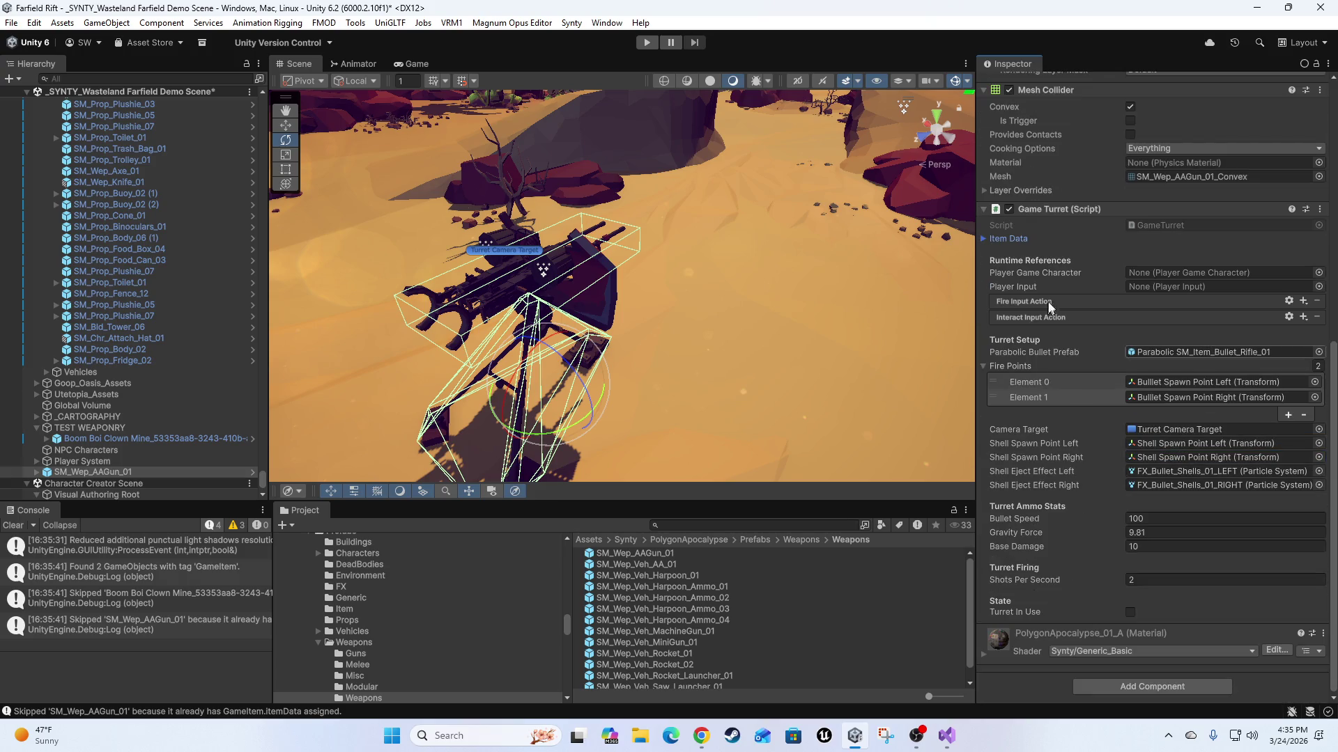
left_click(1009, 209)
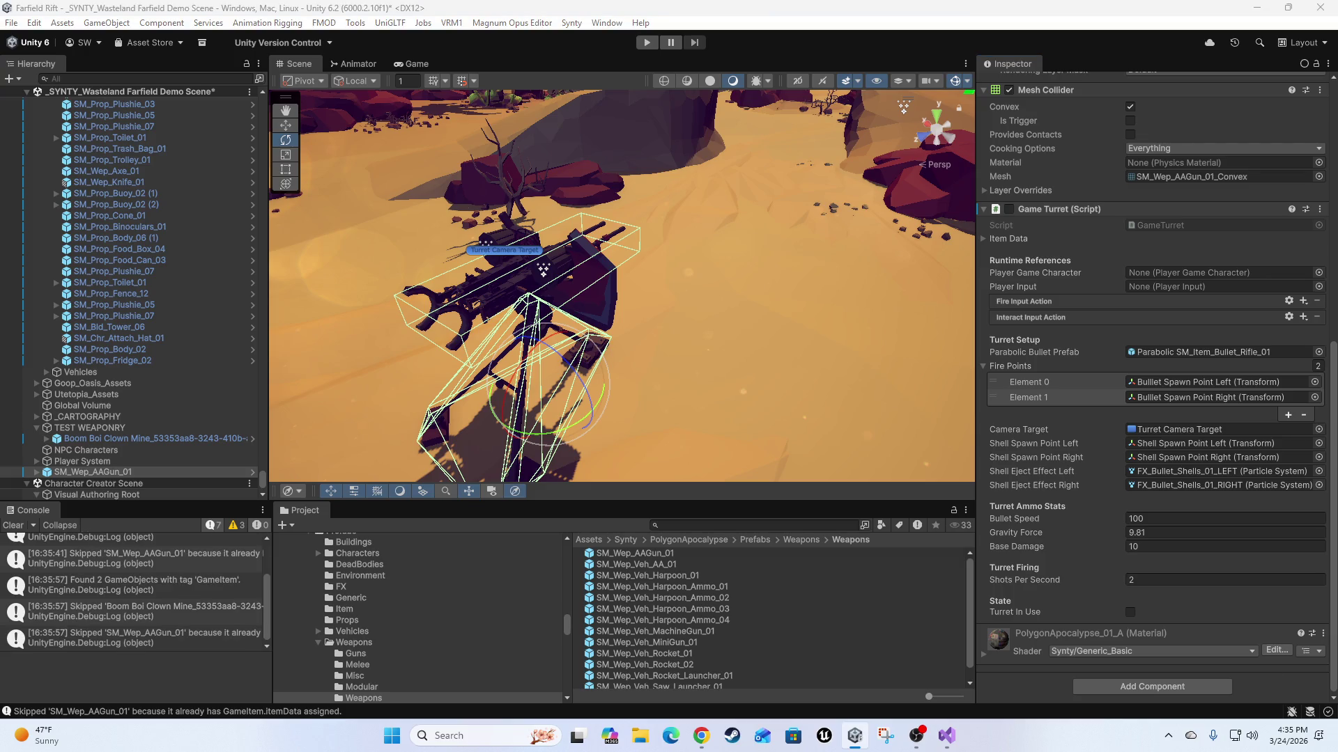
left_click(13, 526)
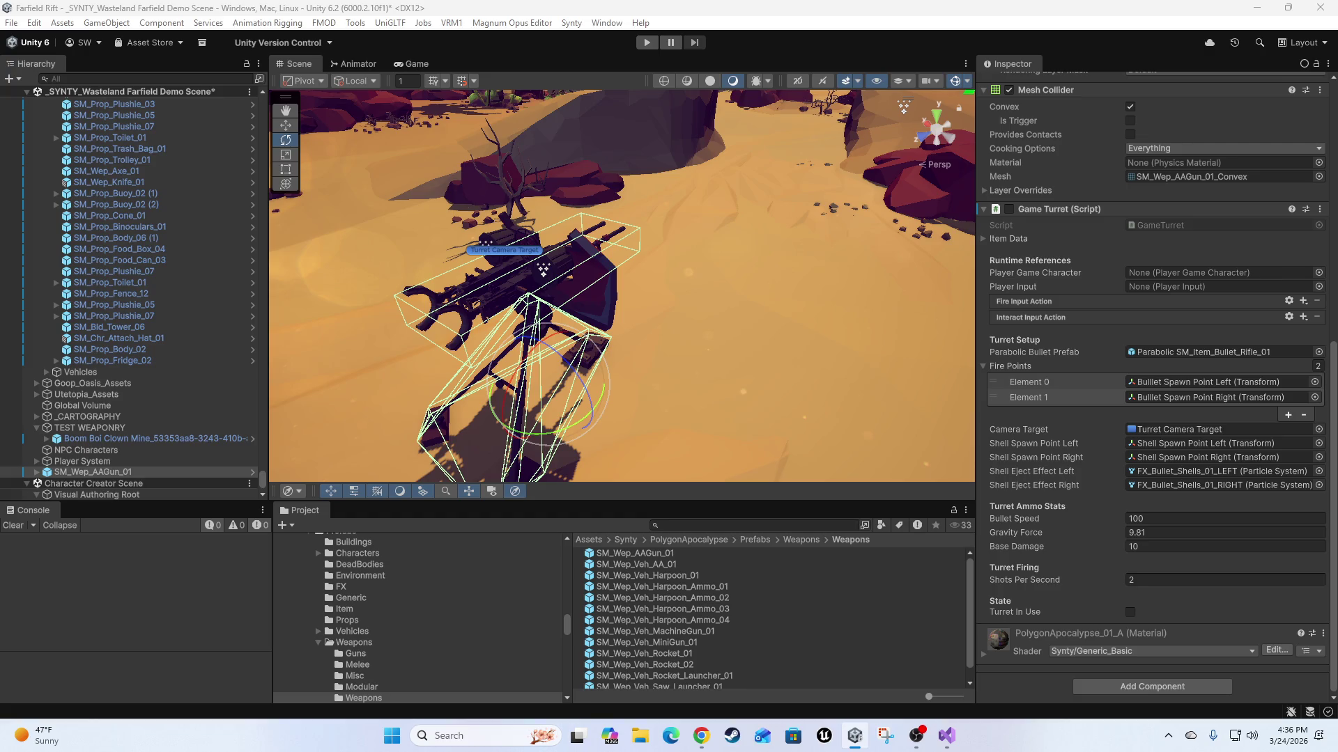
key("alt+Tab")
left_click(1009, 209)
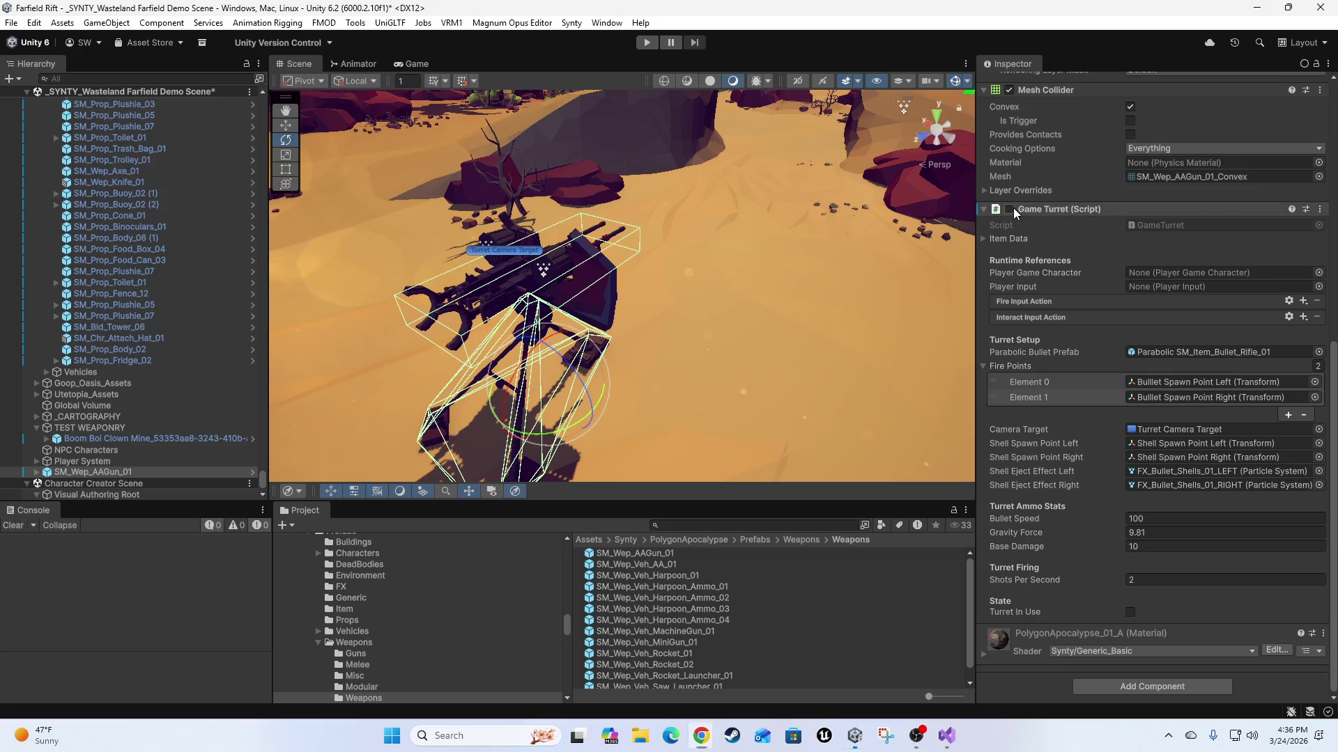
left_click(988, 240)
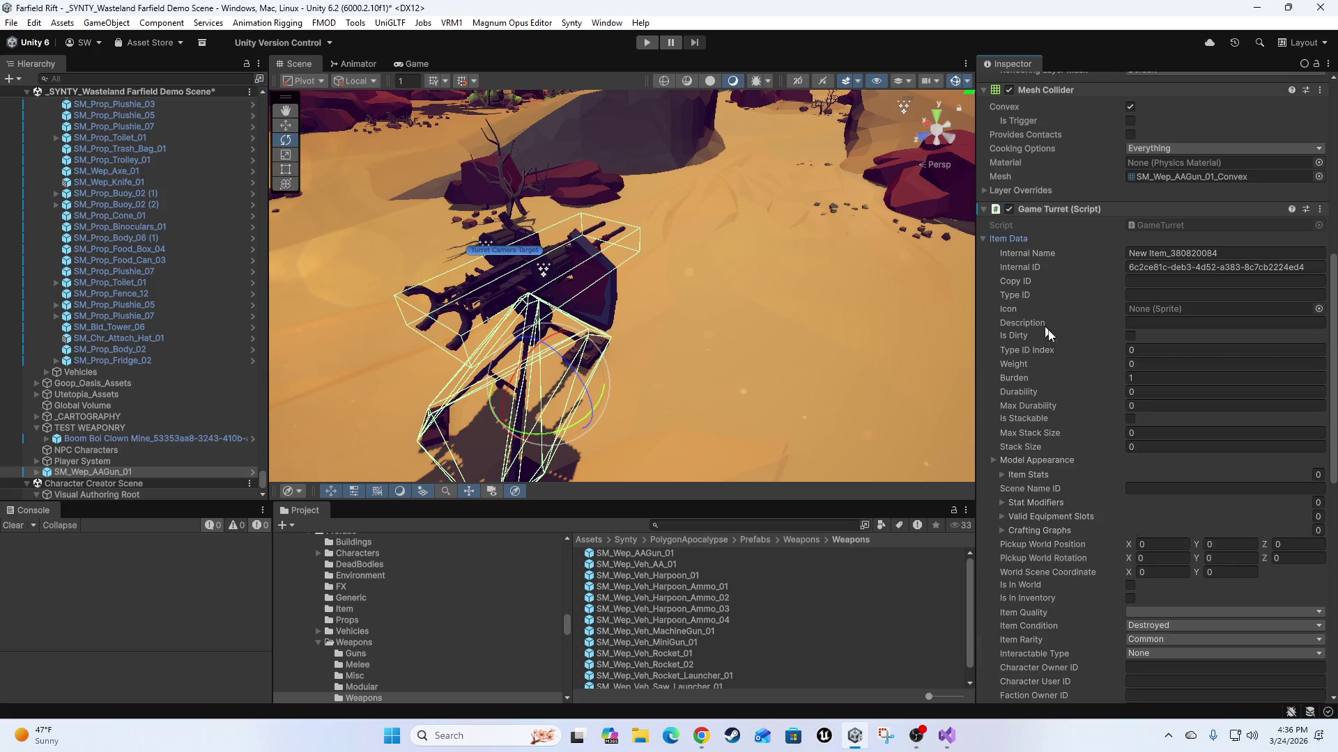
left_click(984, 239)
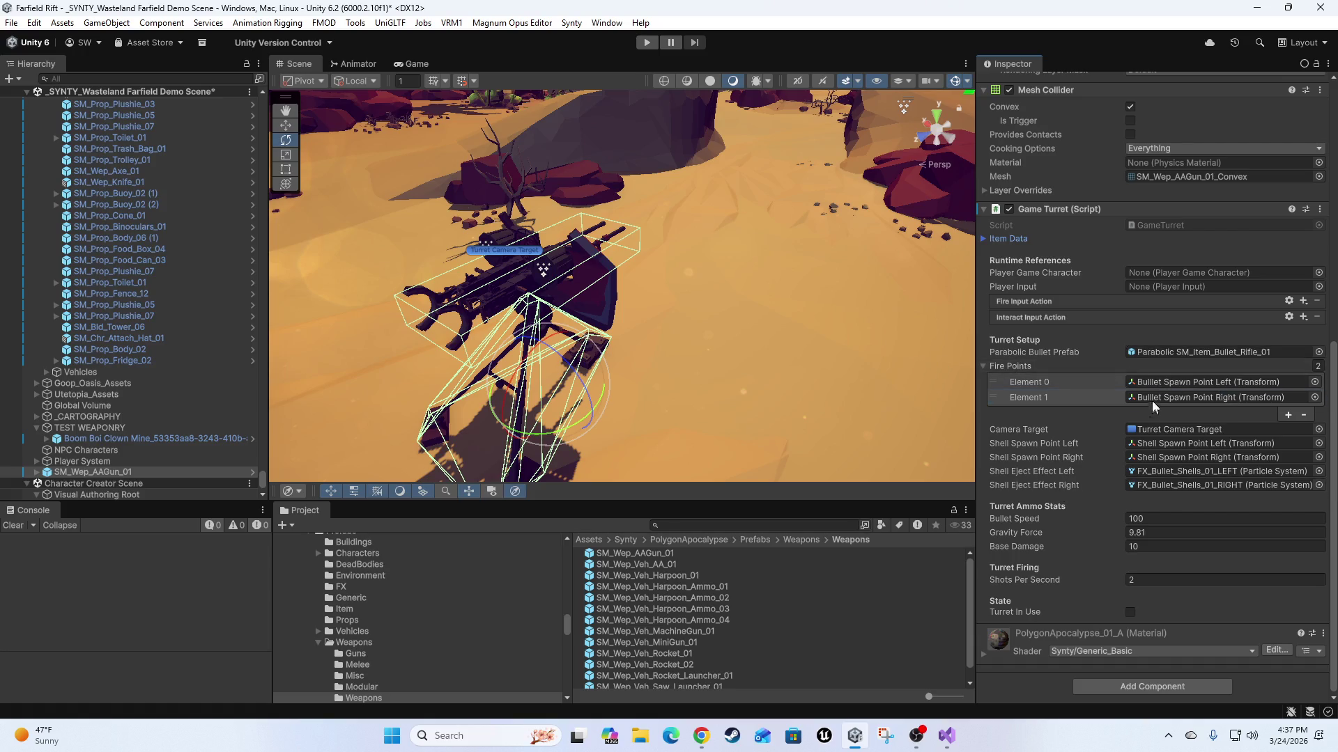
scroll(1143, 320, "up", 5)
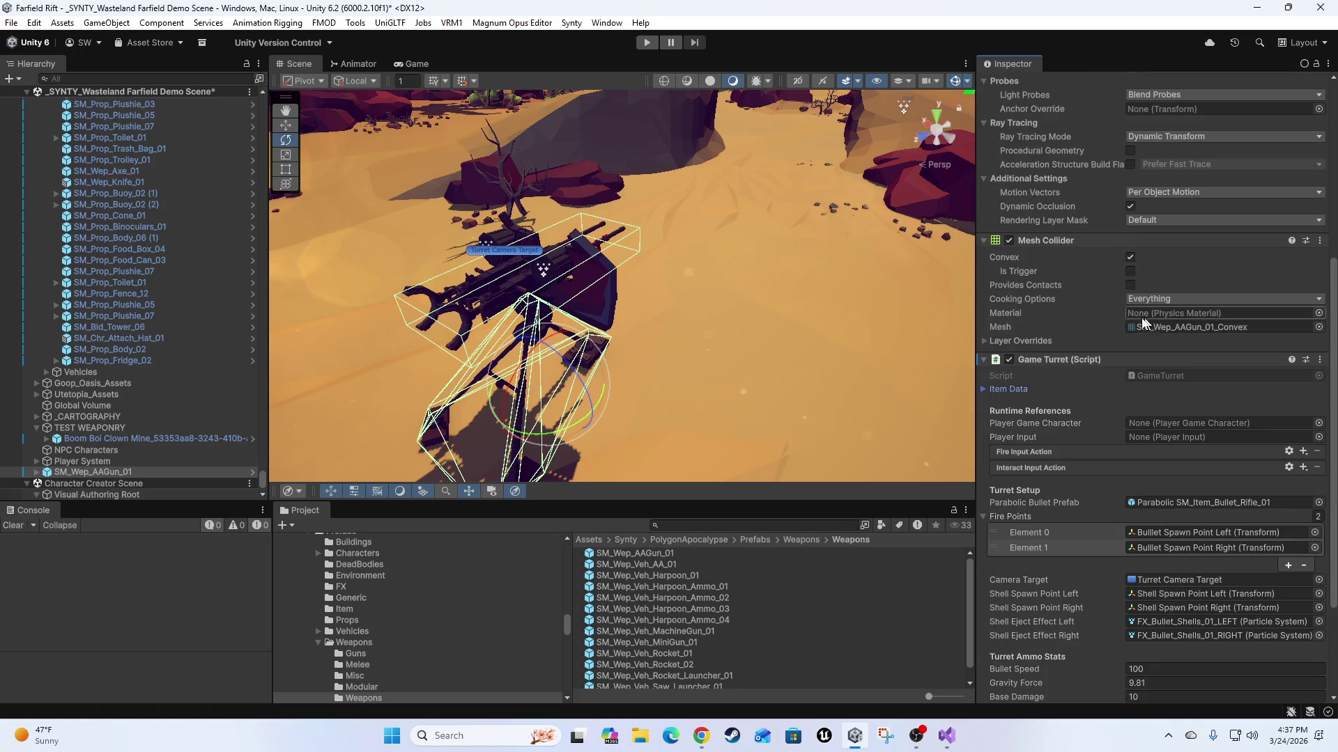
Expand the AA gun's Item Data and set Item Quality to Shoddy.
left_click(984, 391)
scroll(1038, 397, "down", 5)
mouse_move(487, 350)
left_mouse_down()
mouse_move(579, 311)
mouse_move(490, 351)
mouse_move(537, 265)
left_mouse_up()
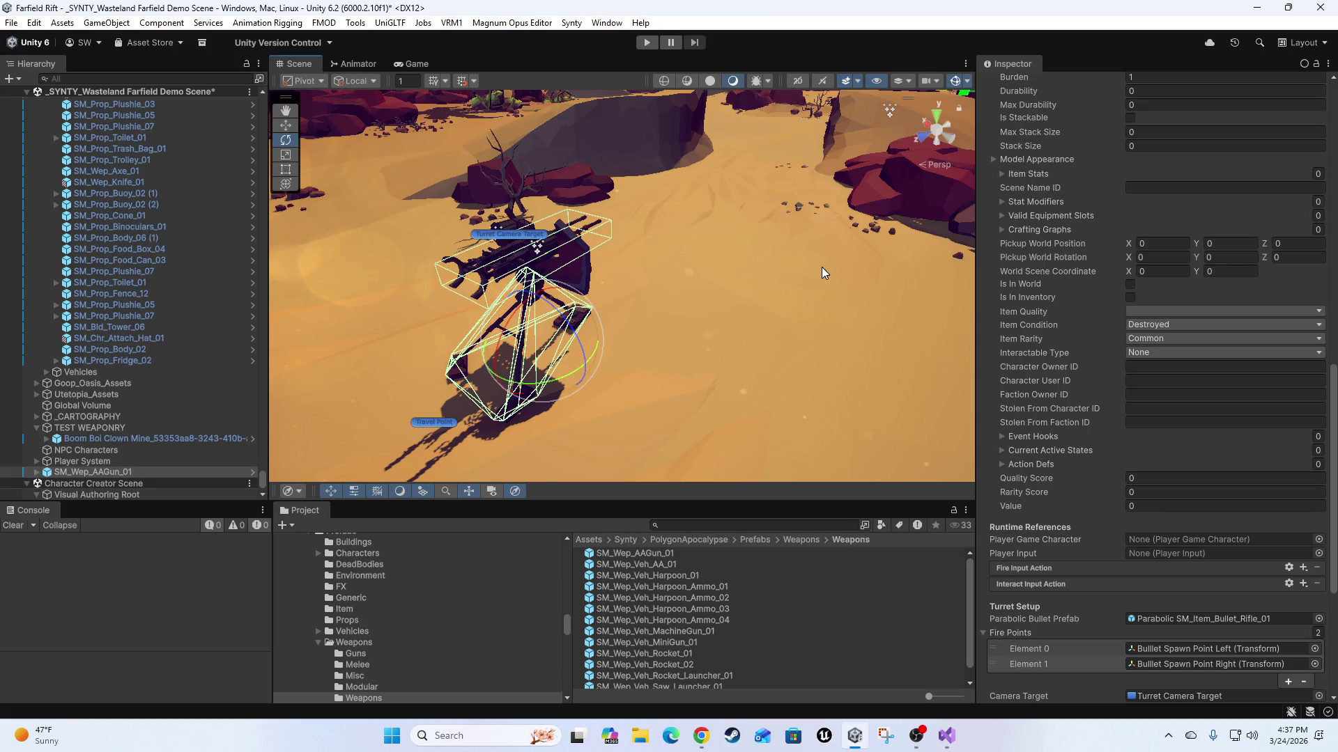
left_click(1164, 313)
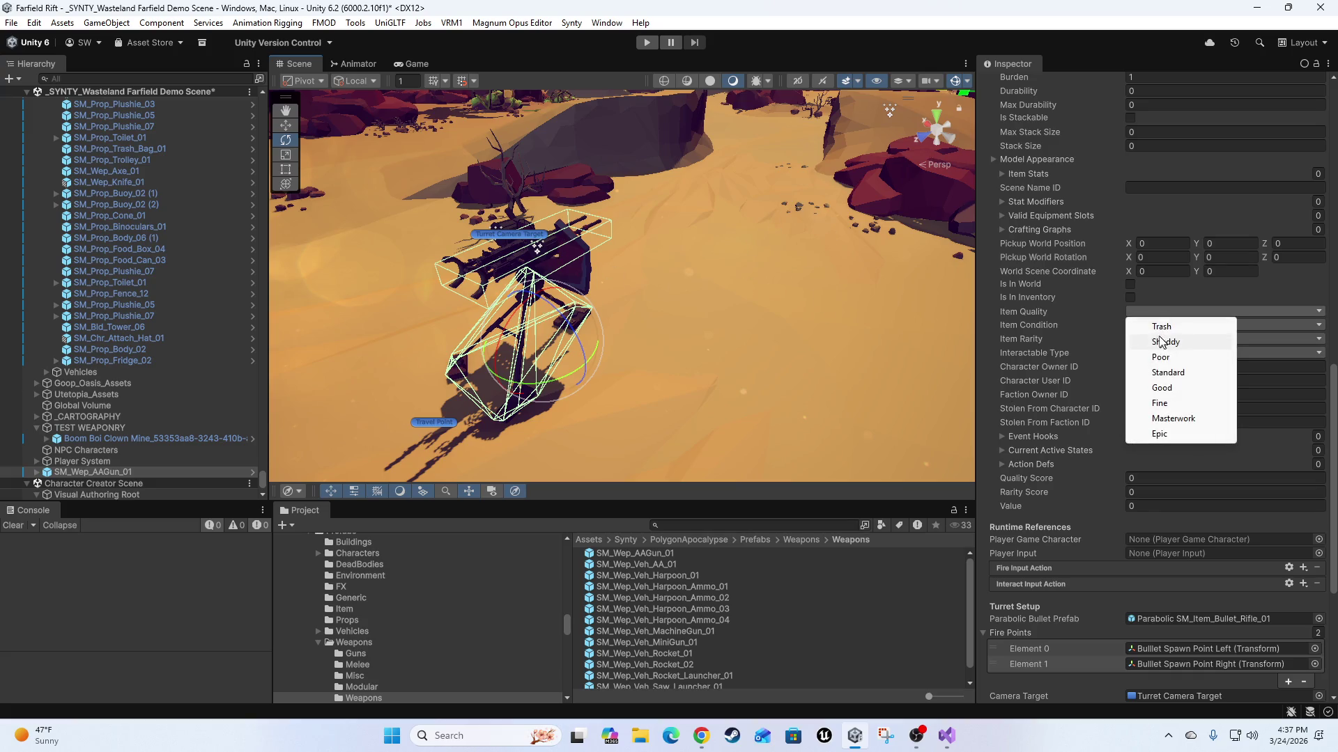
left_click(1184, 342)
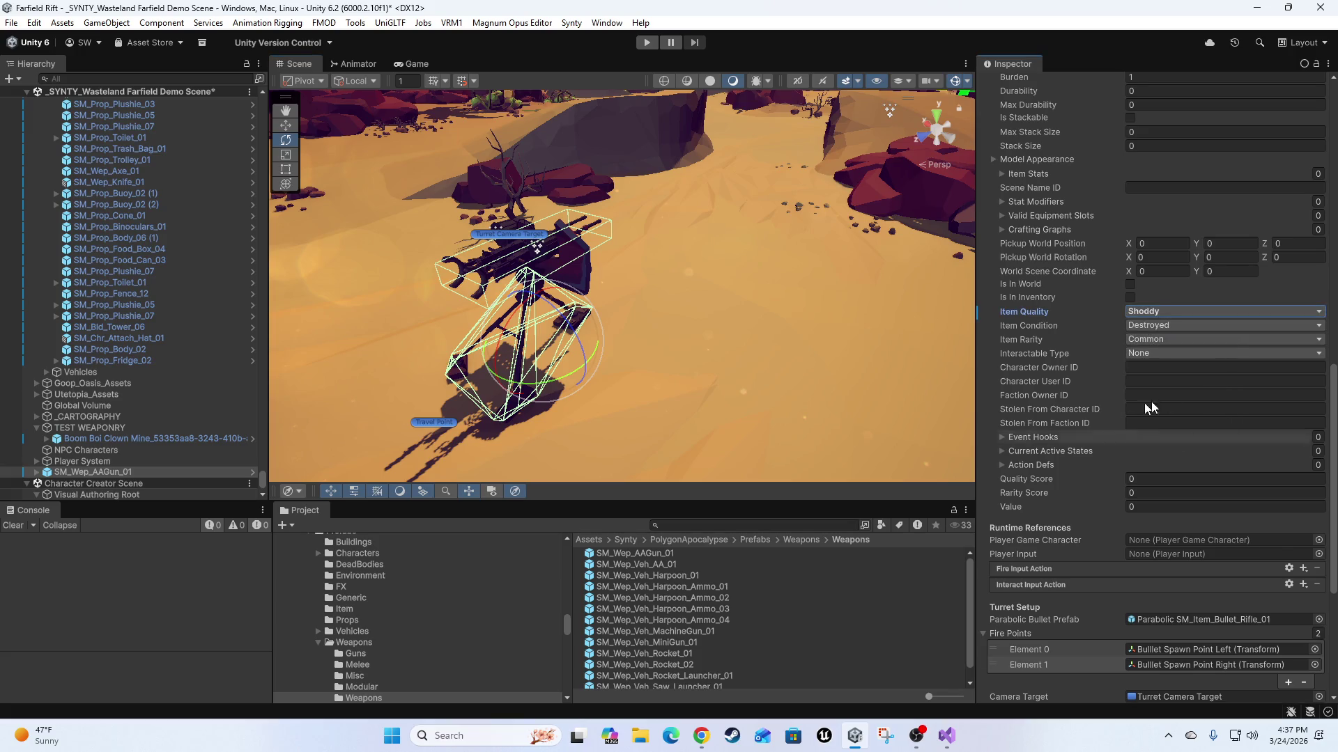
Add an empty Element 0 to Item Stats, then bring up GameTurret.cs in Visual Studio.
scroll(1105, 495, "down", 5)
scroll(1105, 495, "down", 1)
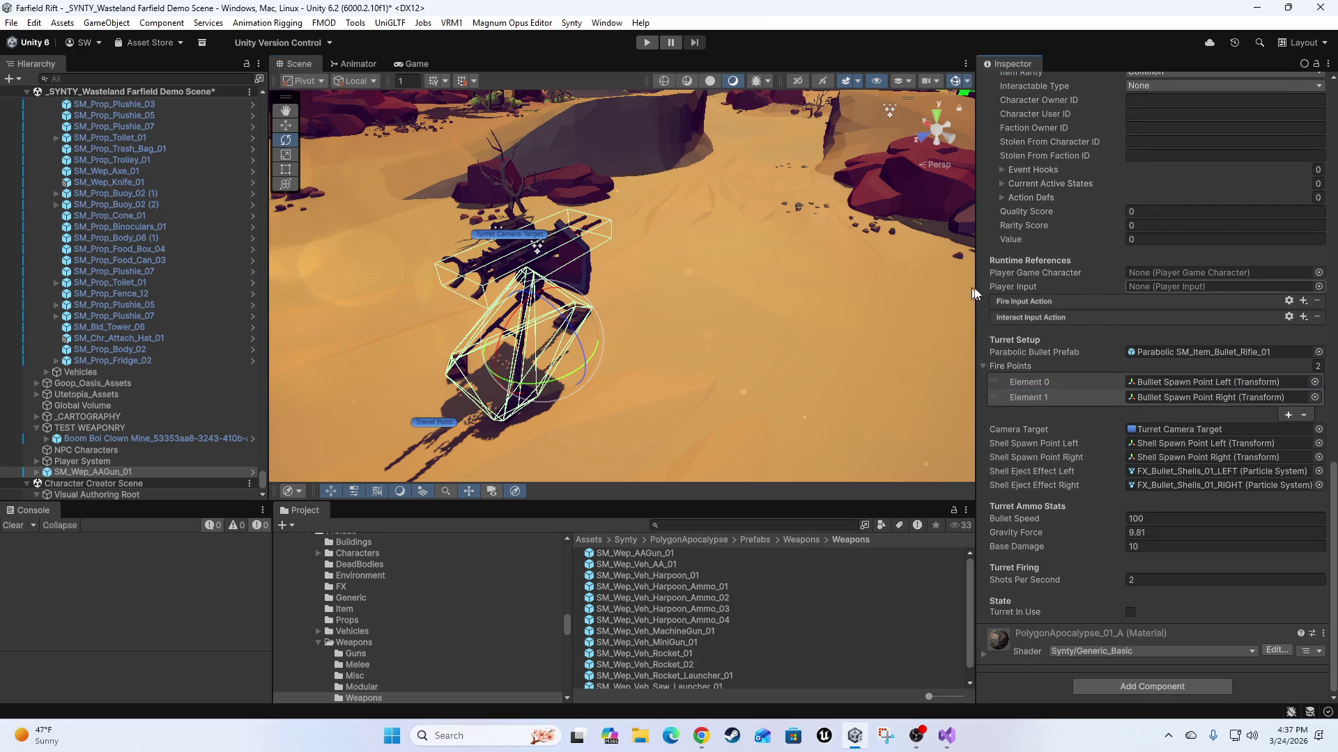
scroll(1073, 470, "up", 5)
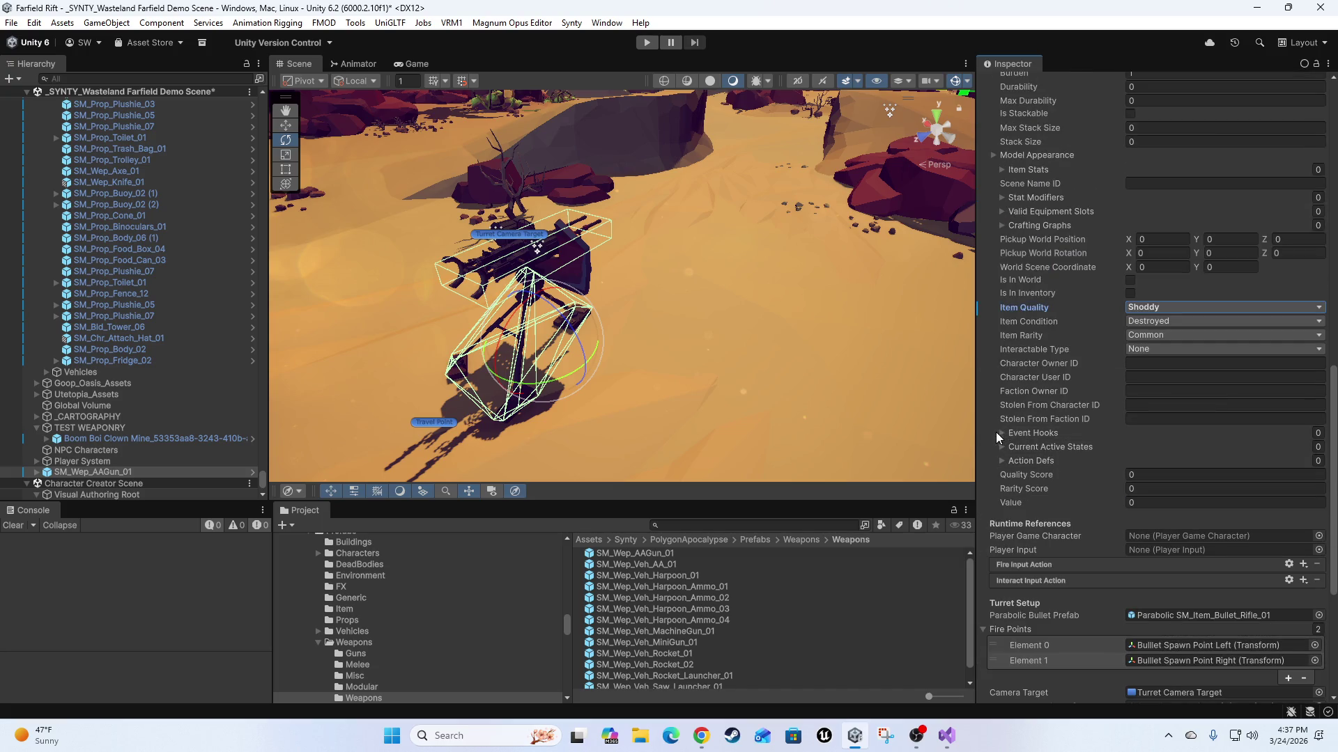
scroll(1083, 418, "up", 5)
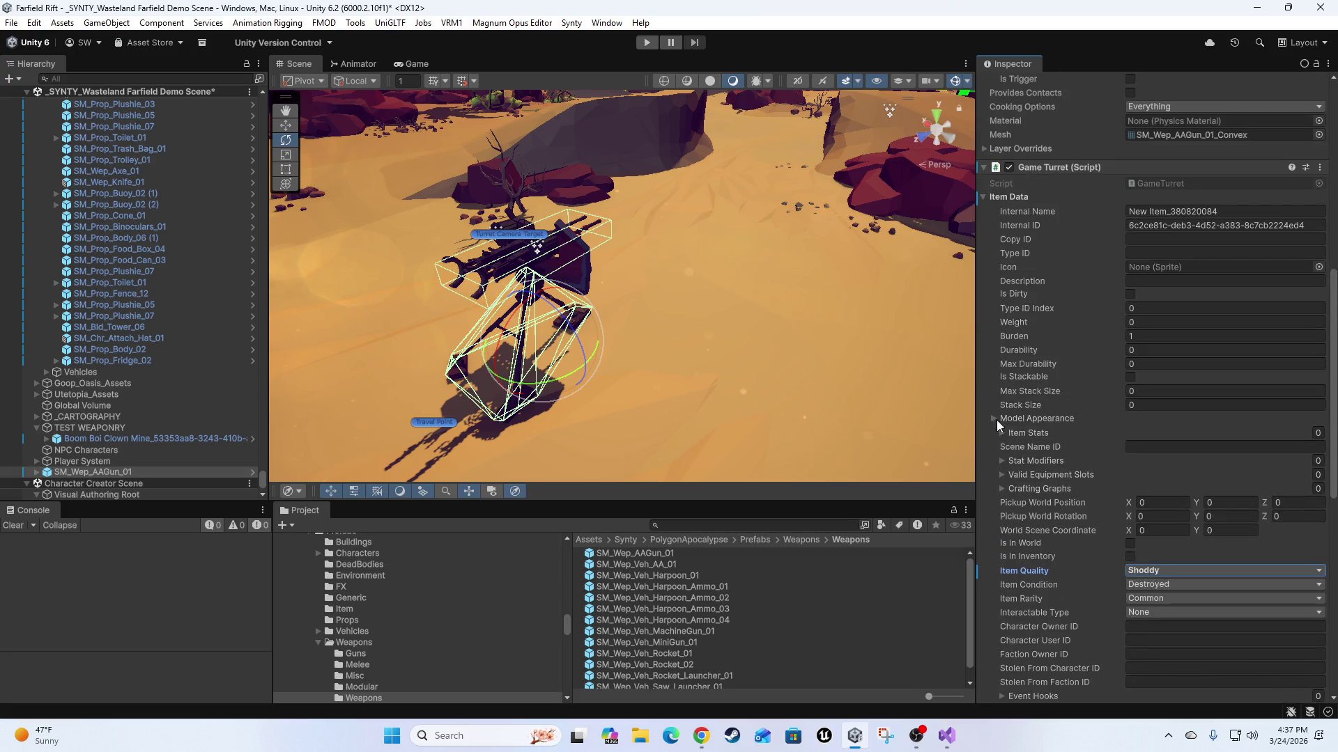
left_click(1007, 432)
scroll(1044, 421, "down", 1)
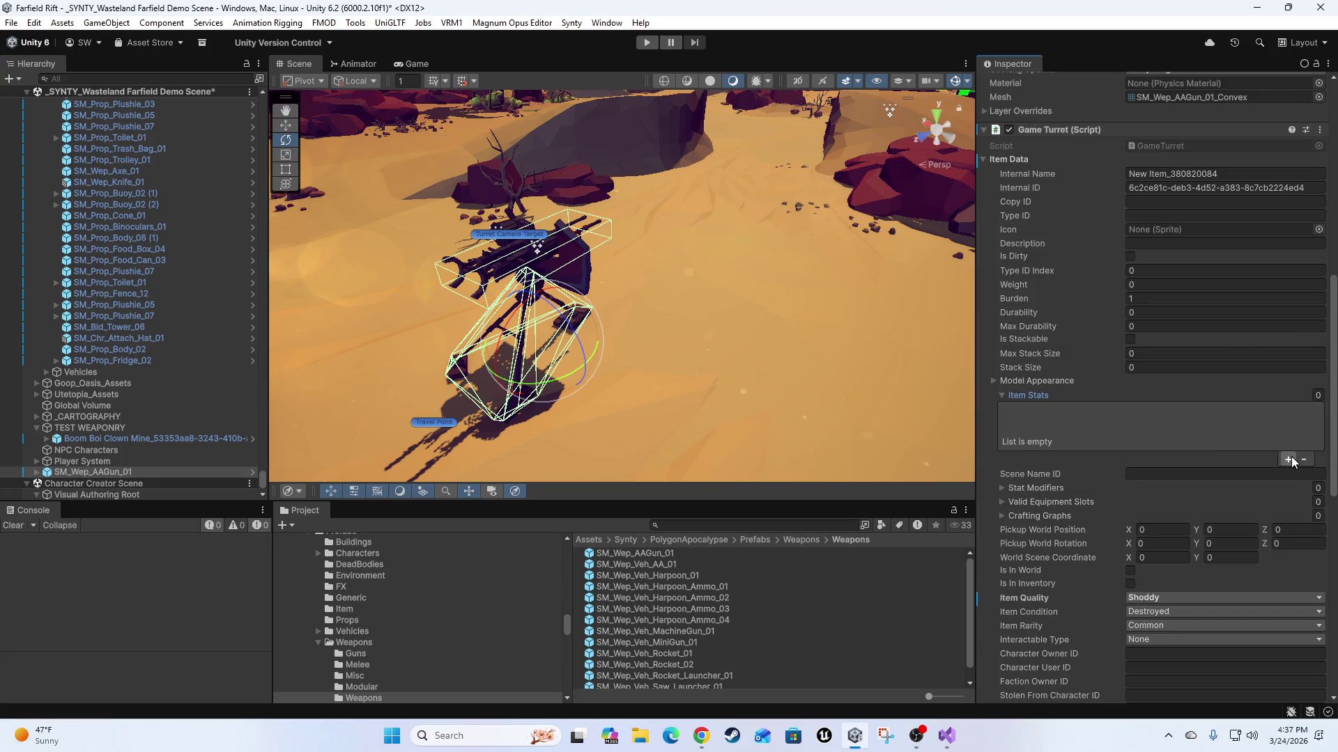
left_click(1291, 457)
left_click(1012, 411)
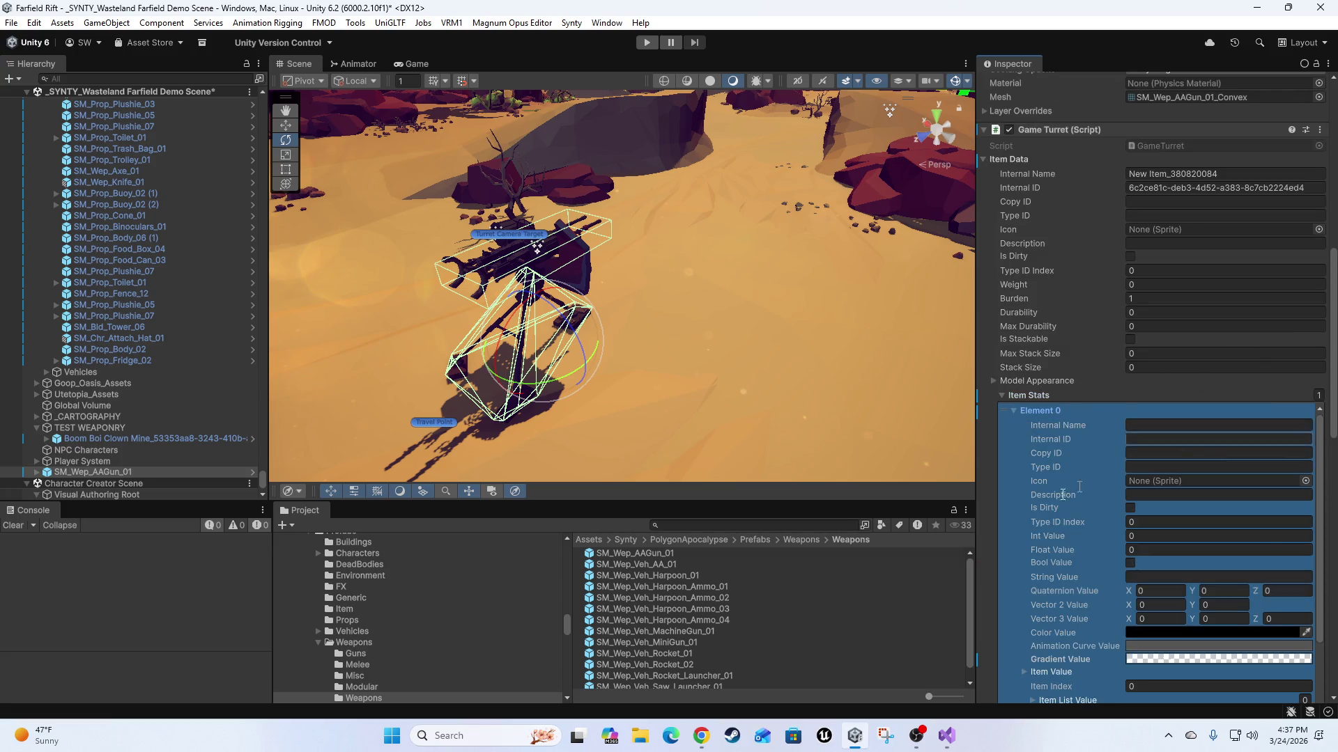
scroll(1121, 540, "down", 3)
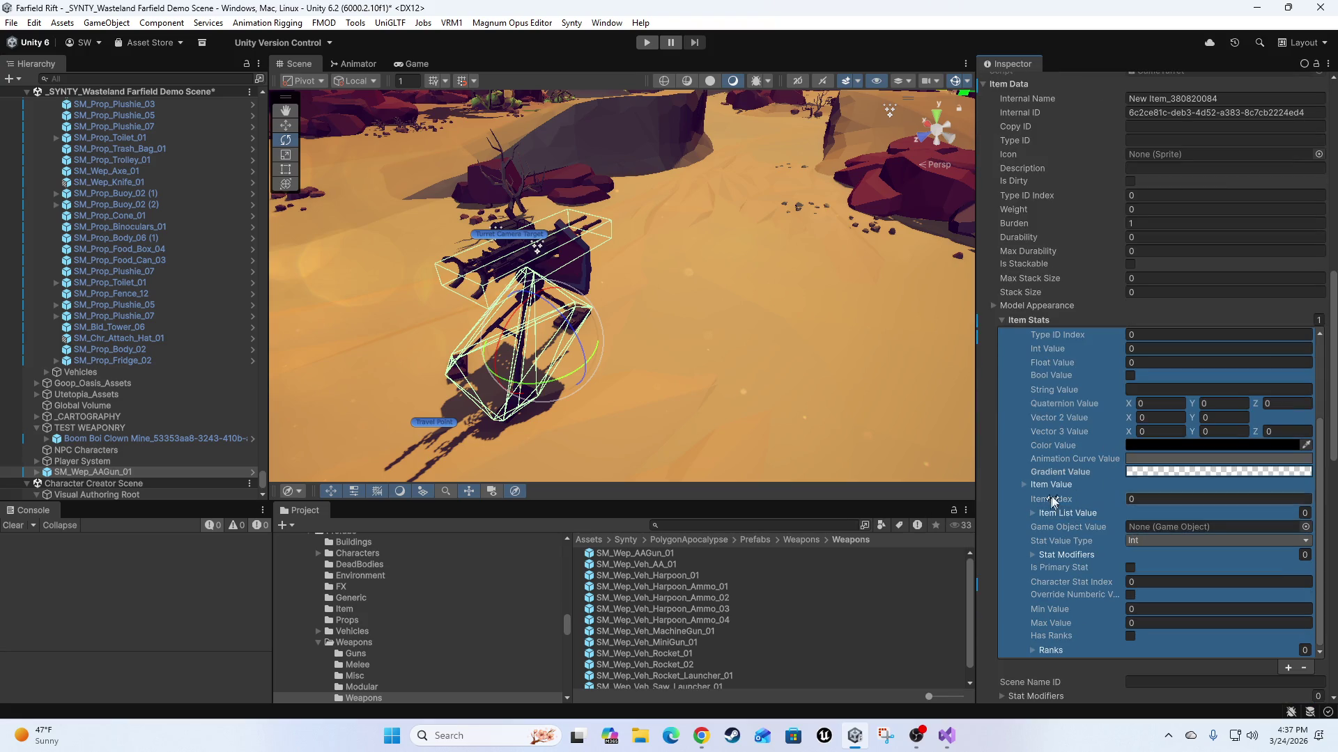
scroll(1084, 499, "up", 5)
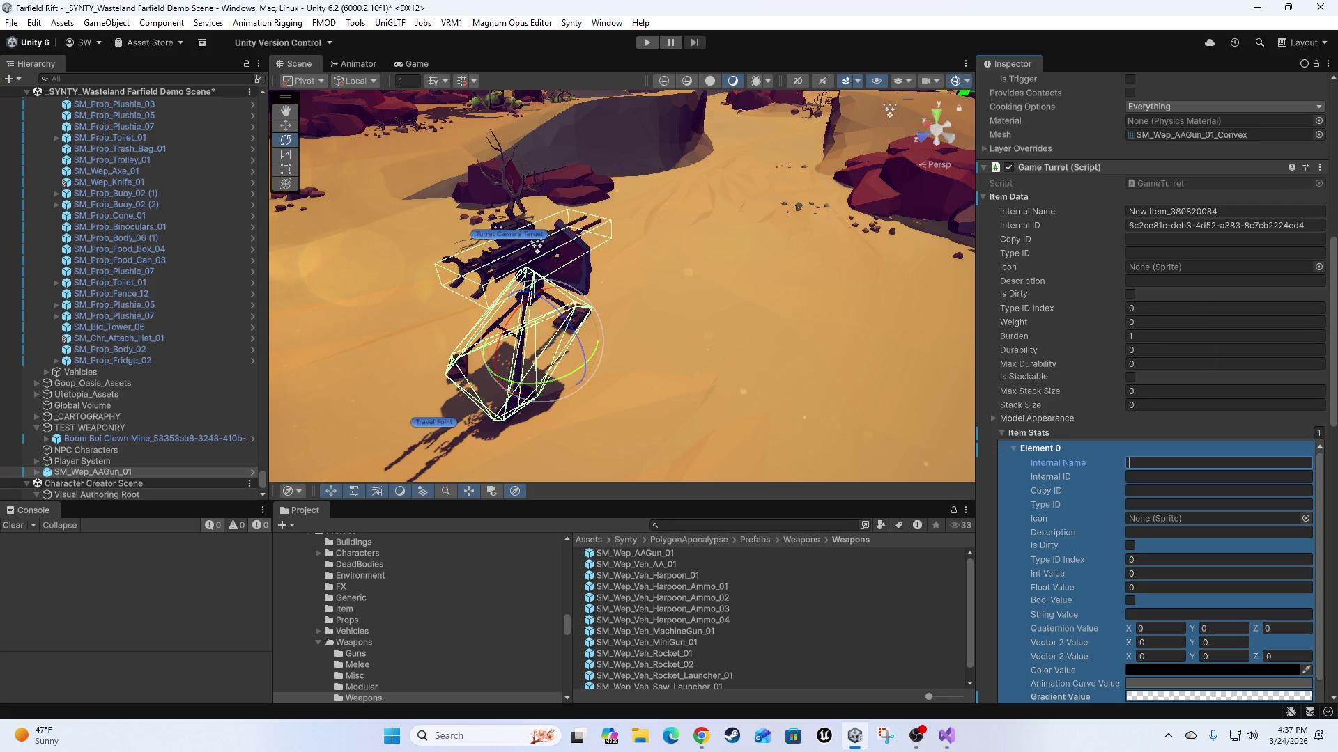
left_click(946, 736)
scroll(459, 281, "up", 20)
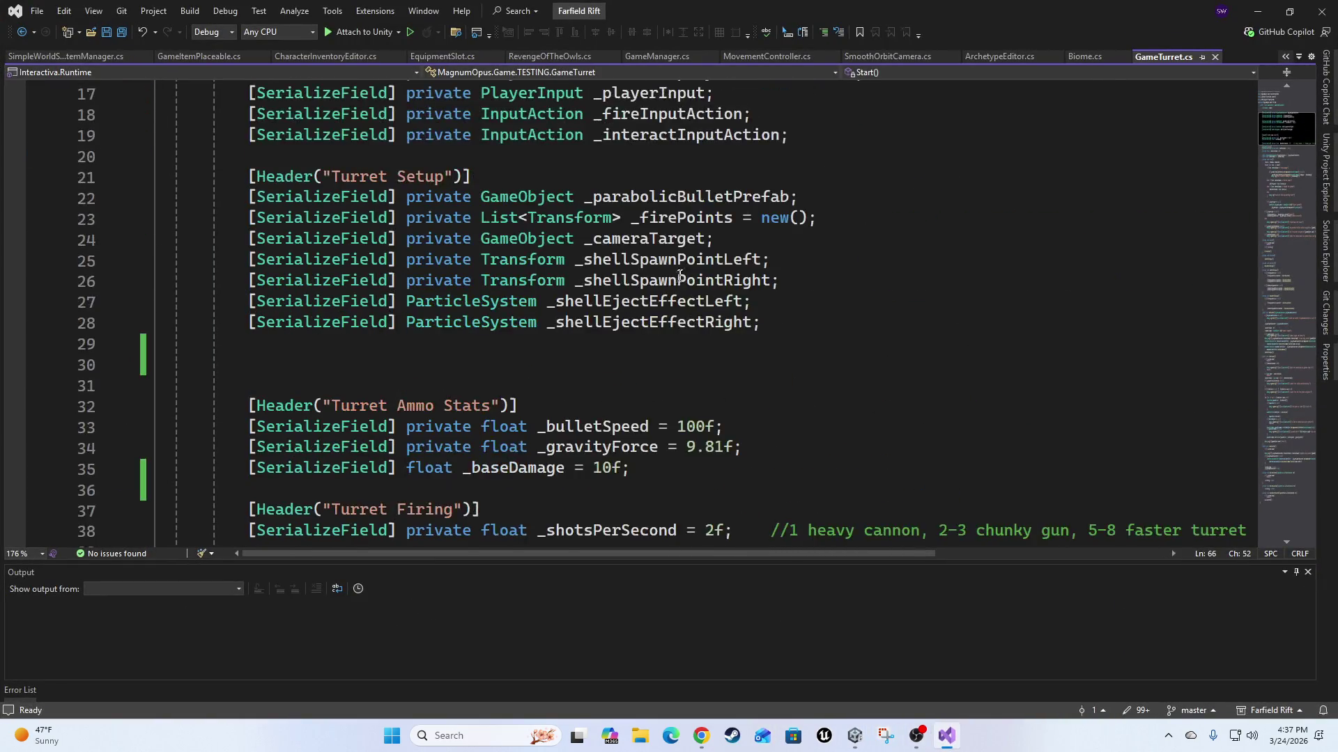
Read GameTurret.cs Start() checks for Base Damage and Bullet Speed, then return to Unity.
scroll(699, 289, "down", 12)
scroll(701, 296, "up", 3)
scroll(702, 301, "up", 4)
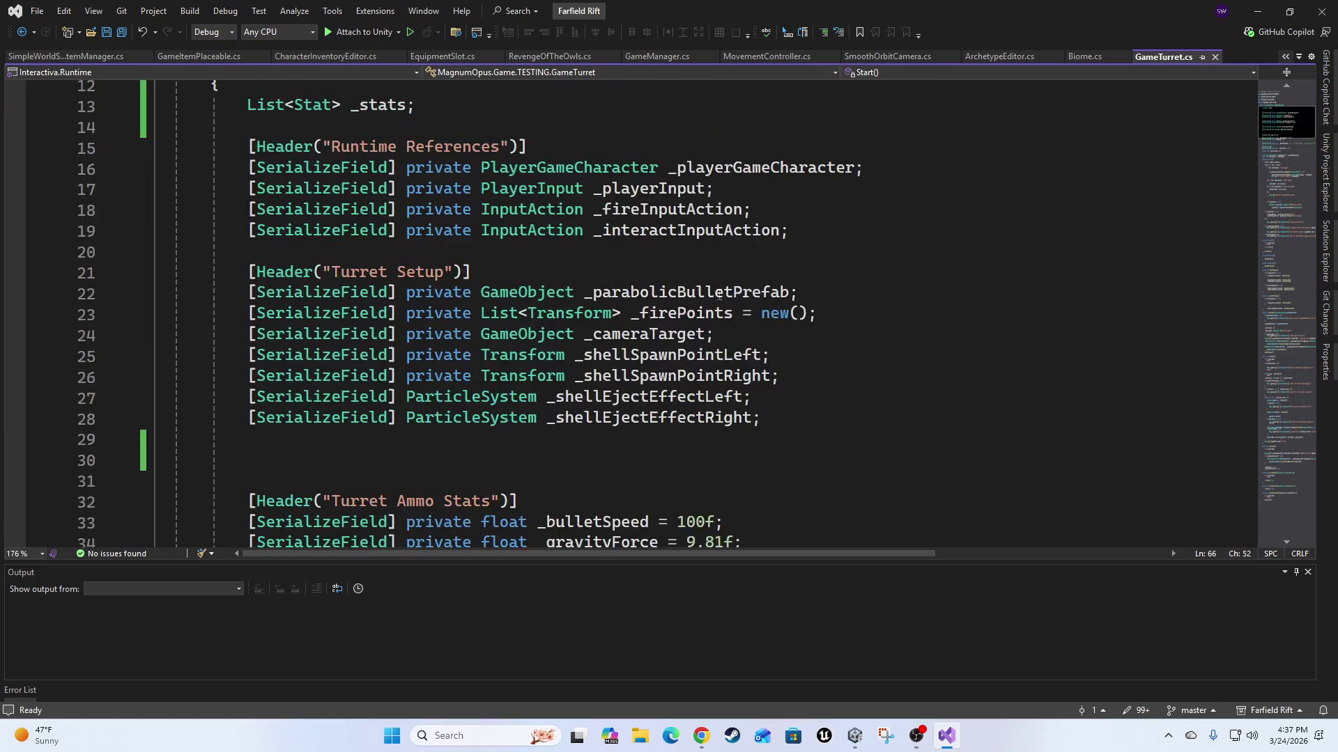
scroll(705, 308, "down", 11)
scroll(705, 308, "down", 5)
scroll(766, 328, "up", 4)
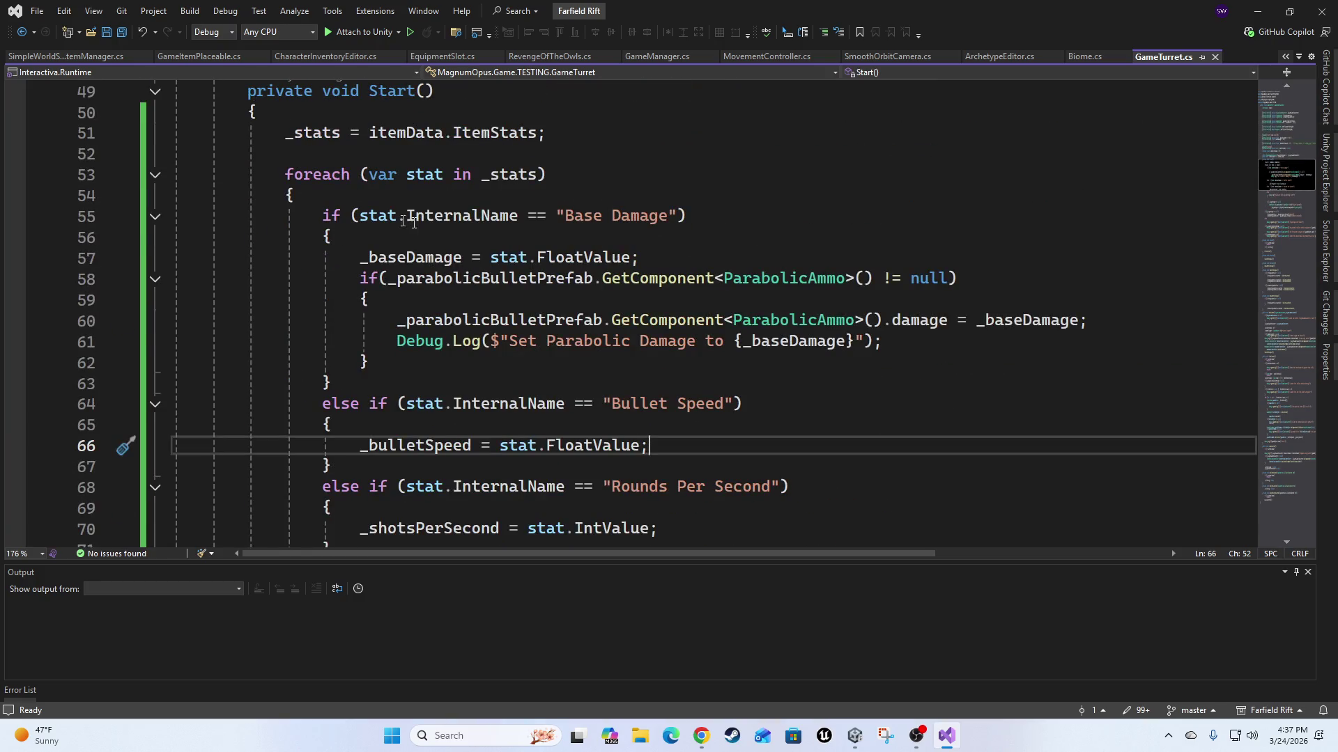
scroll(836, 342, "up", 1)
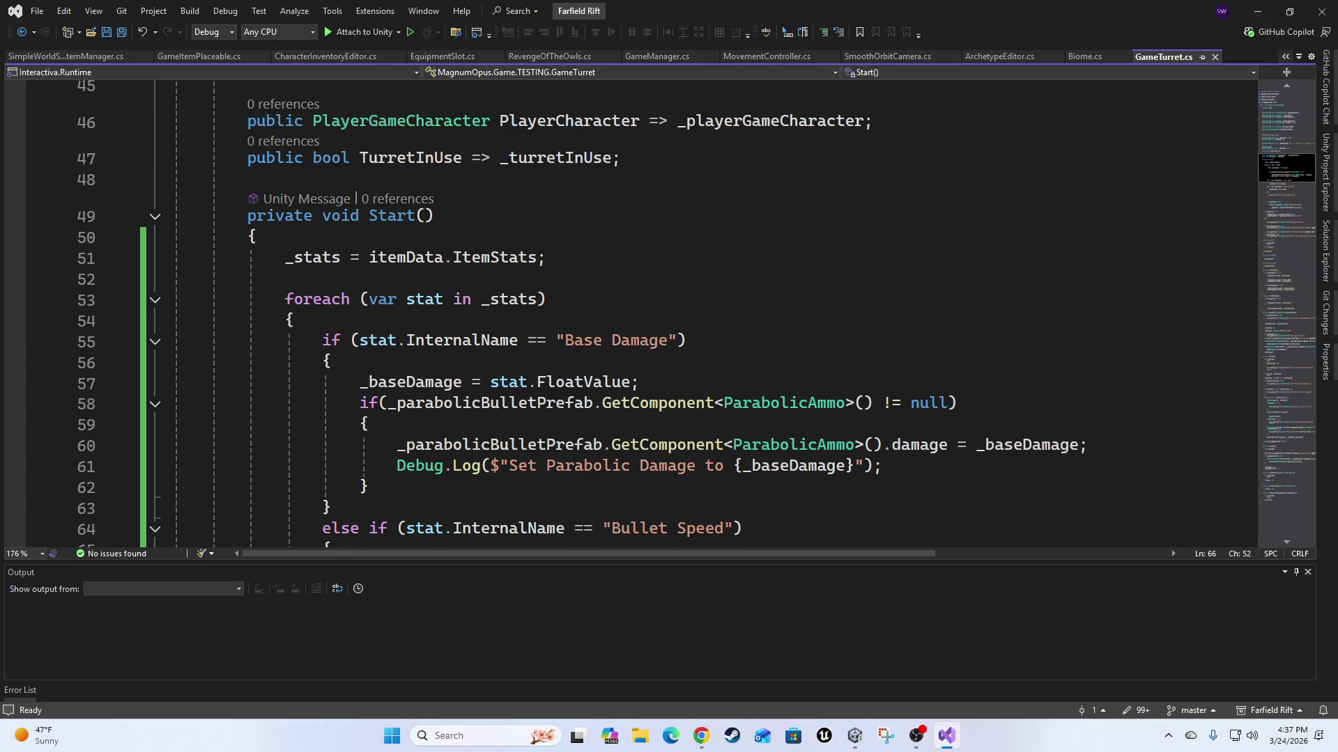
key("alt+Tab")
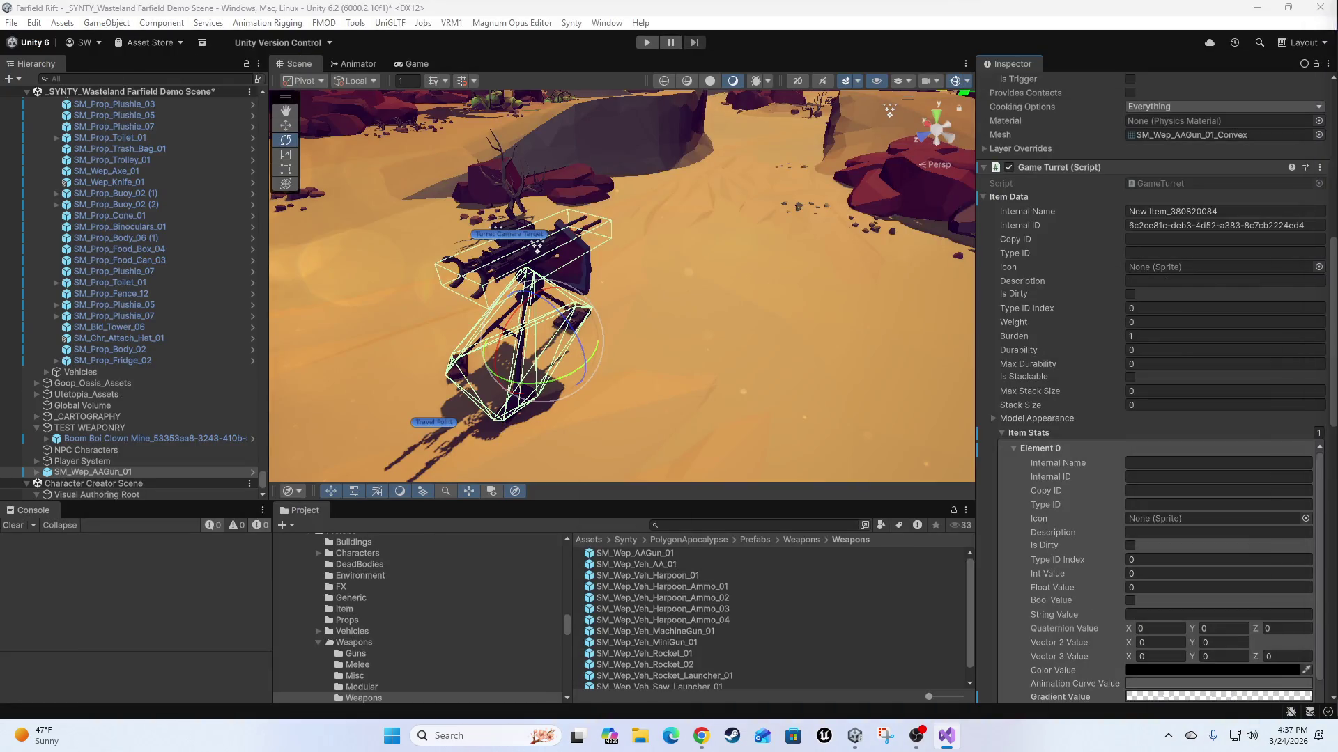
Name Element 0 'Base Damage' and give it a float value of 100.
left_click(1194, 464)
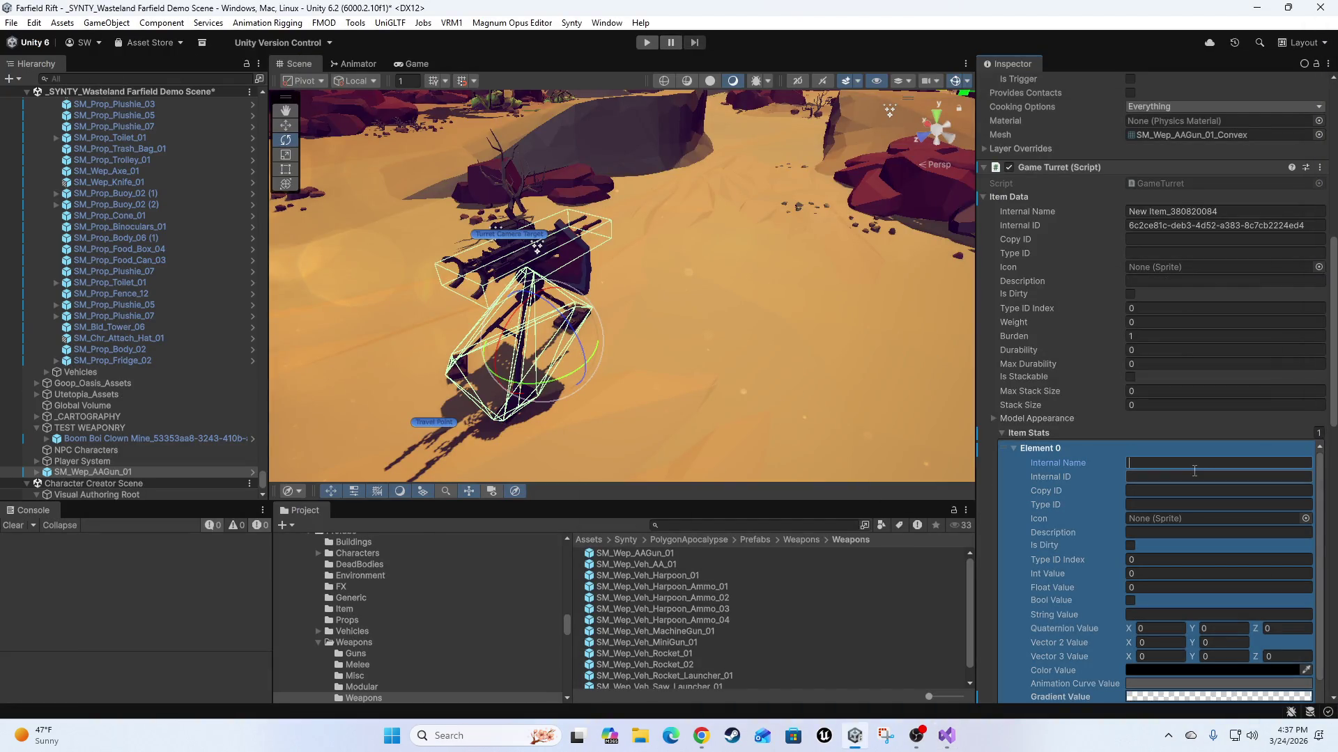
type("Base Damage")
key("Return")
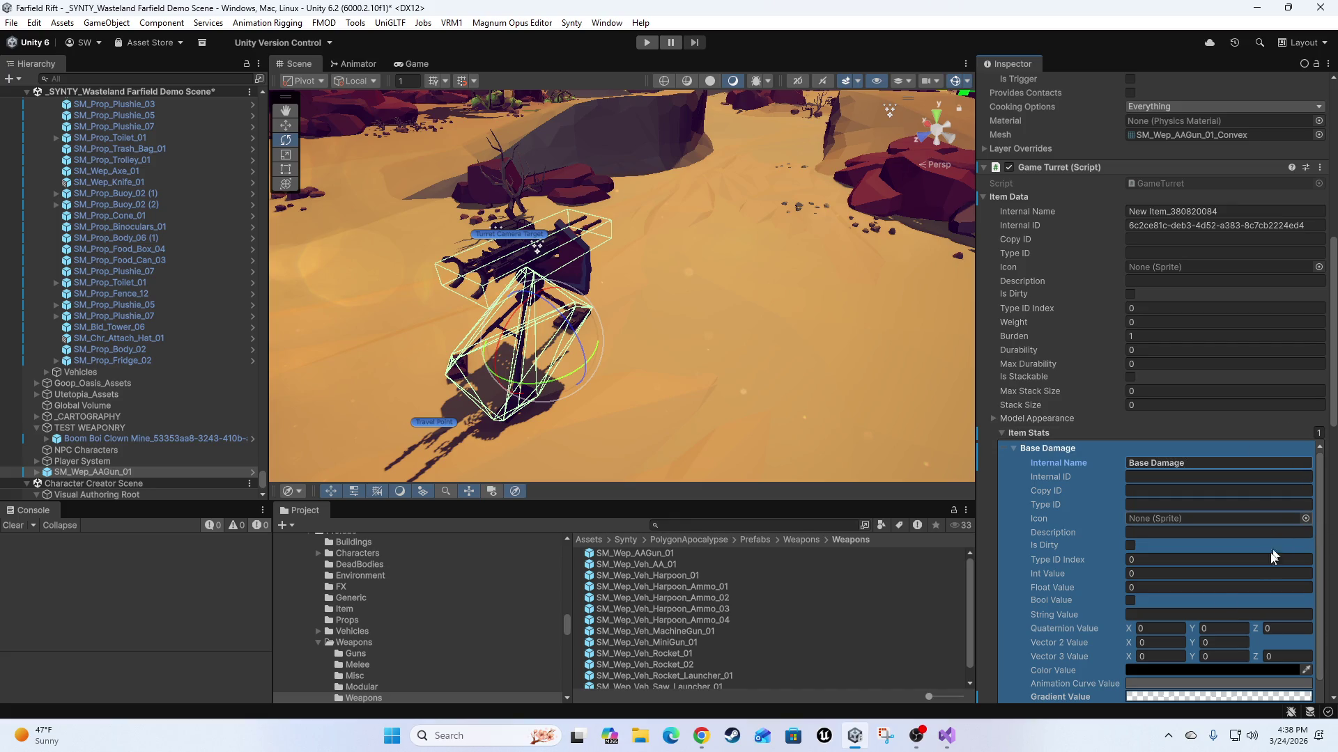
left_click(1151, 572)
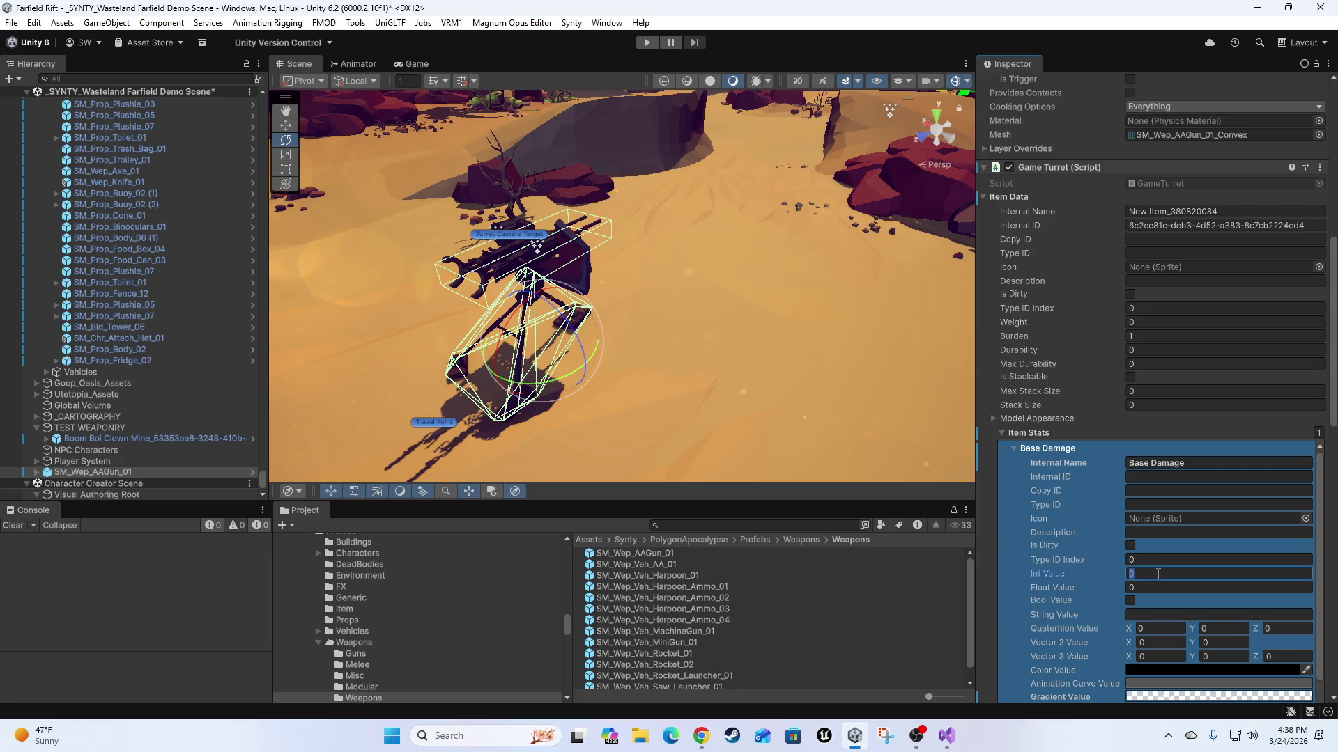
type("100")
key("Return")
left_click(1160, 575)
key("ctrl+x")
left_click(1159, 586)
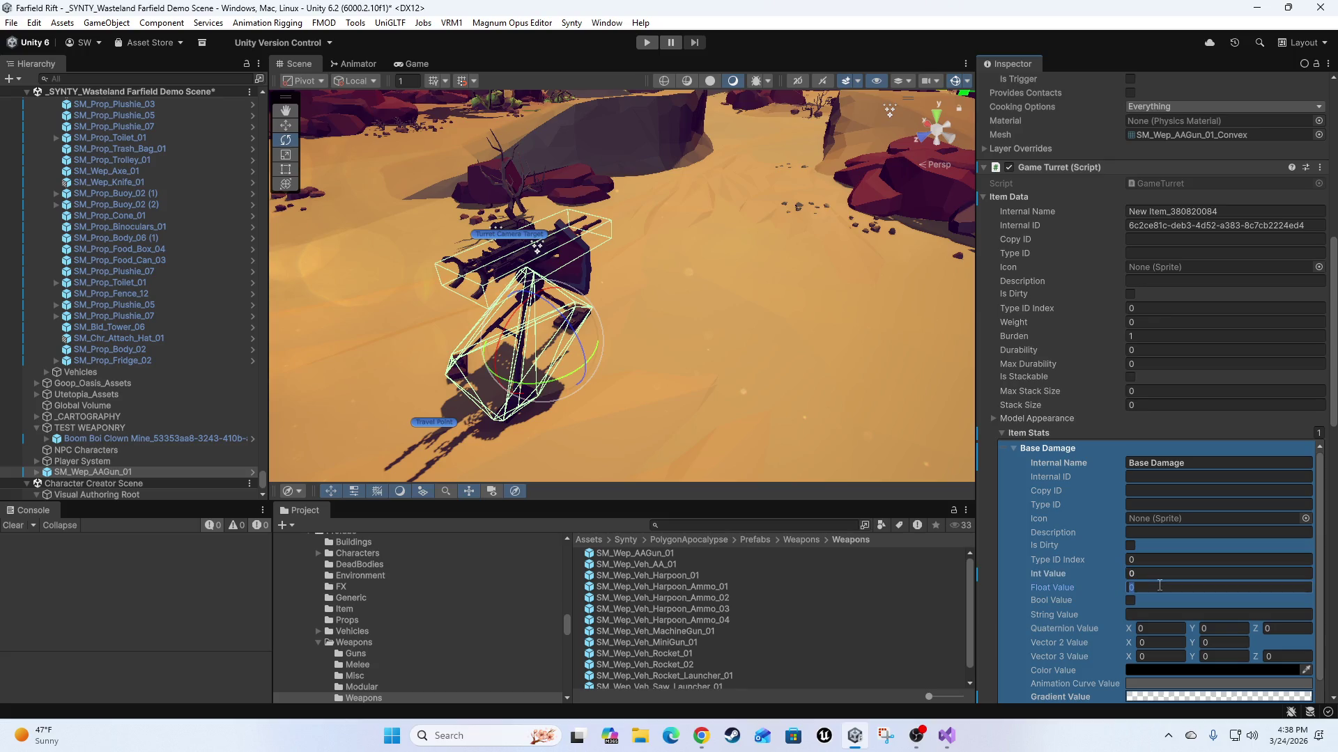
key("ctrl+v")
Collapse Base Damage and duplicate it as a second Item Stats entry.
left_click(1015, 448)
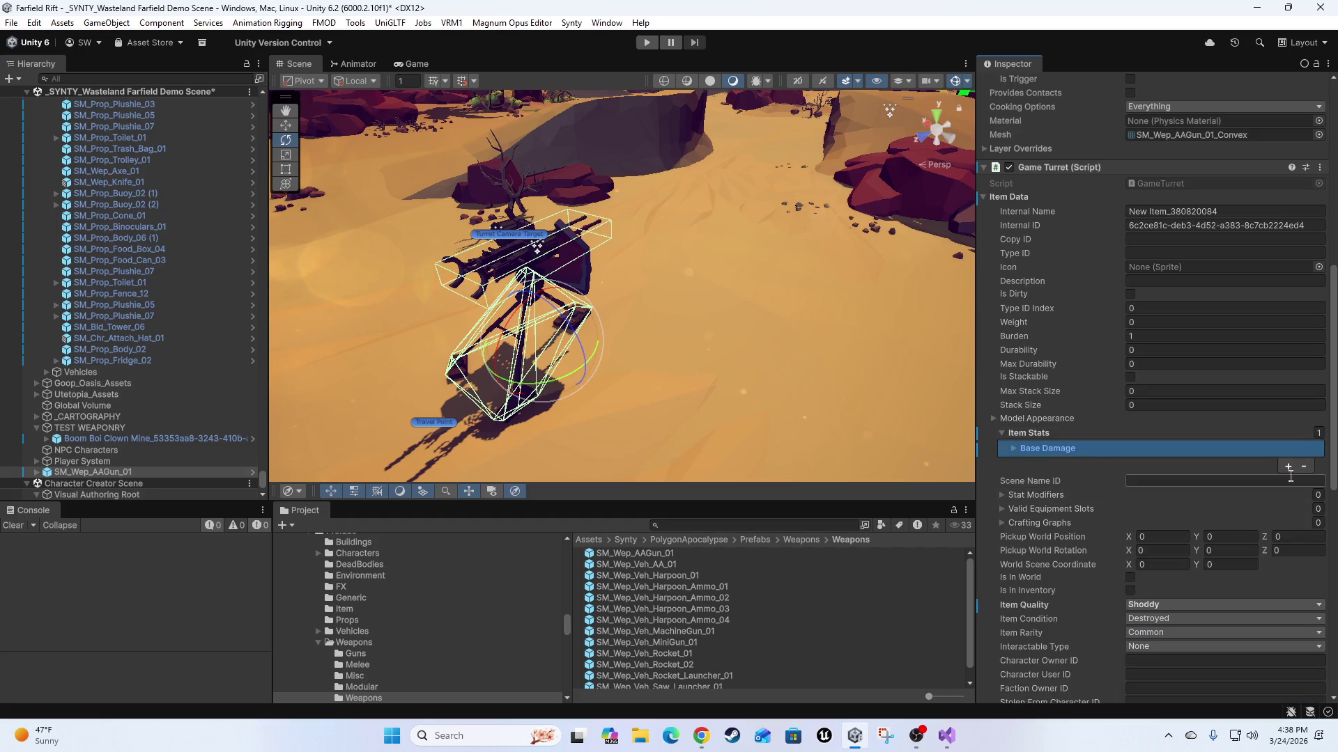
left_click(1287, 466)
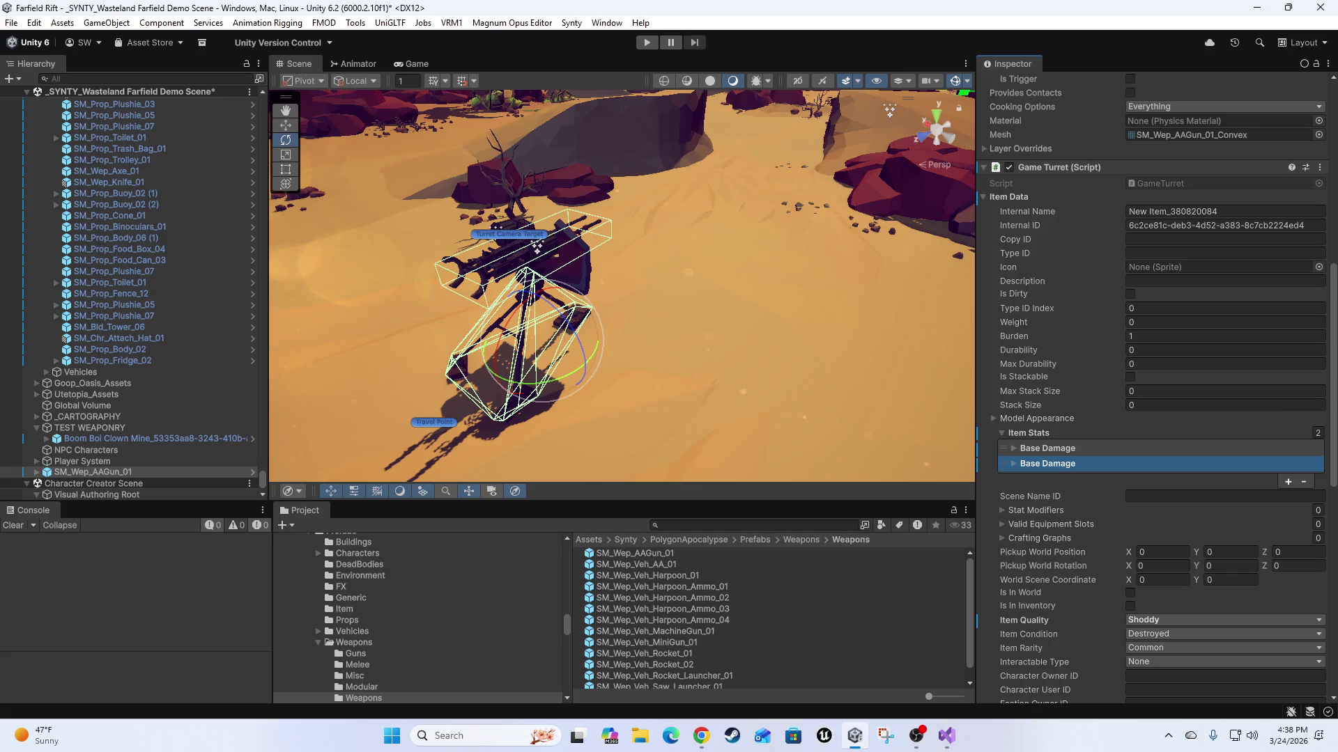
left_click(947, 735)
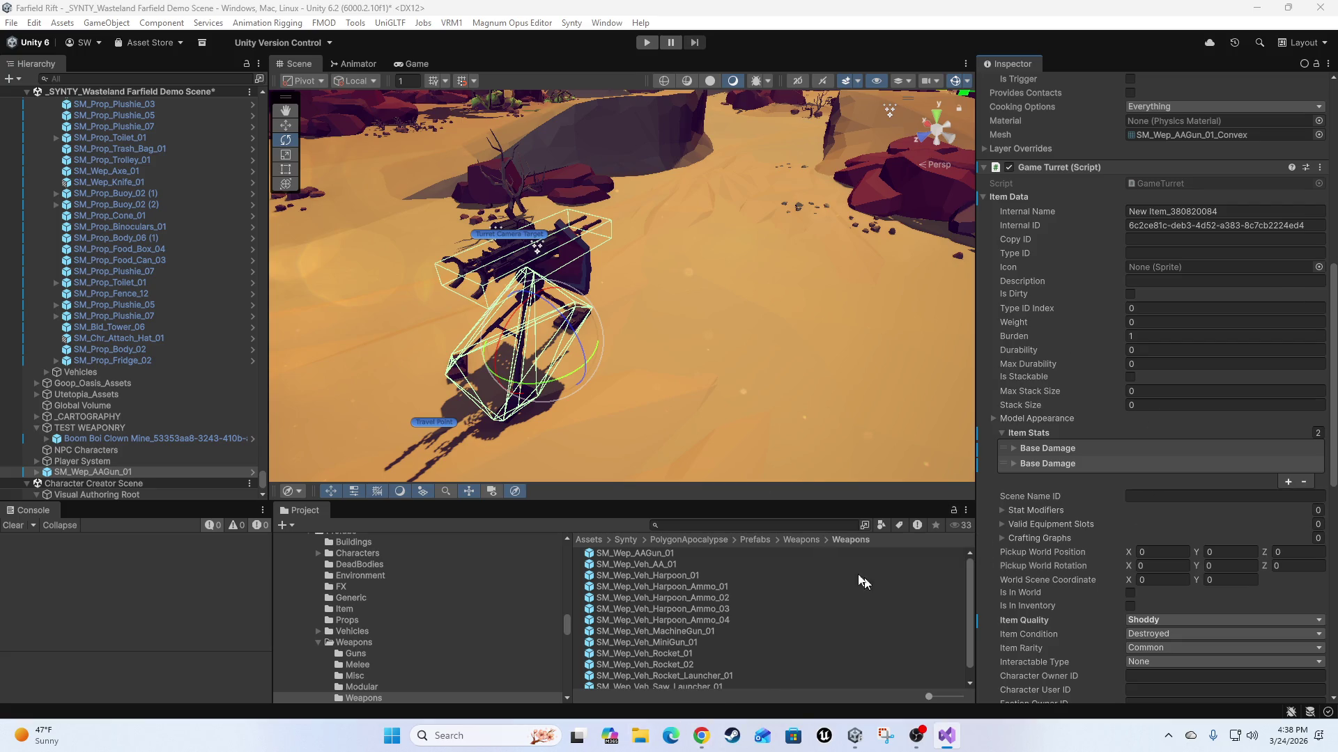
Rename the second stat entry's Internal Name to Bullet Speed.
scroll(1041, 445, "down", 1)
left_click(1041, 426)
left_click(1041, 426)
left_click(1215, 441)
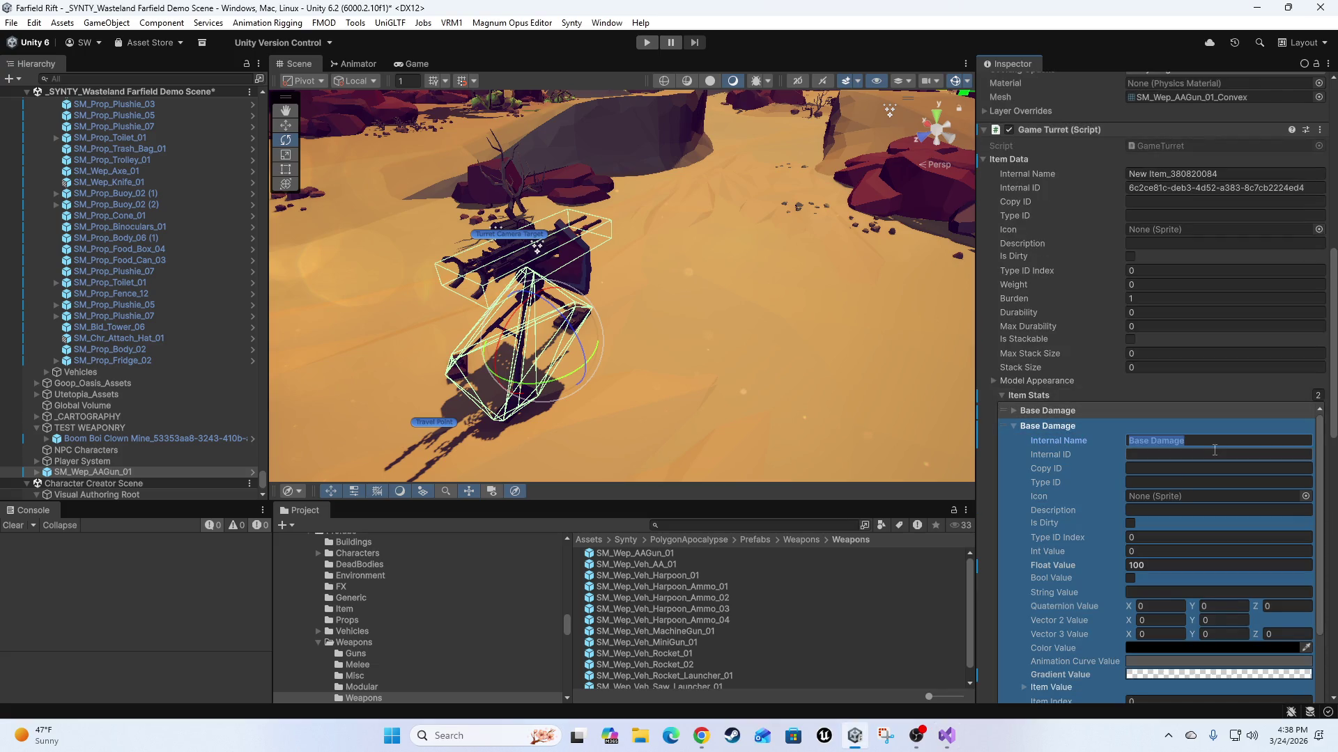
type("Bukll")
type("let Speed")
key("Tab")
key("Tab")
key("Tab")
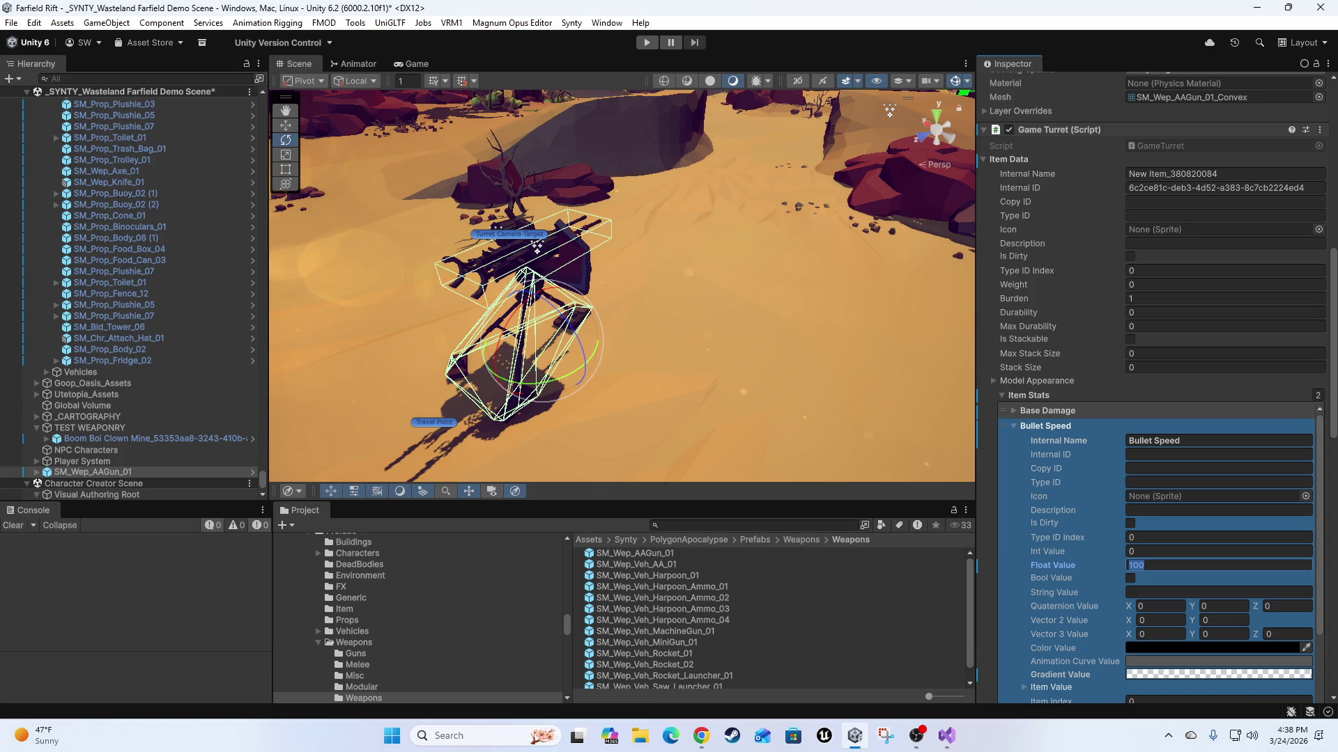
key("Return")
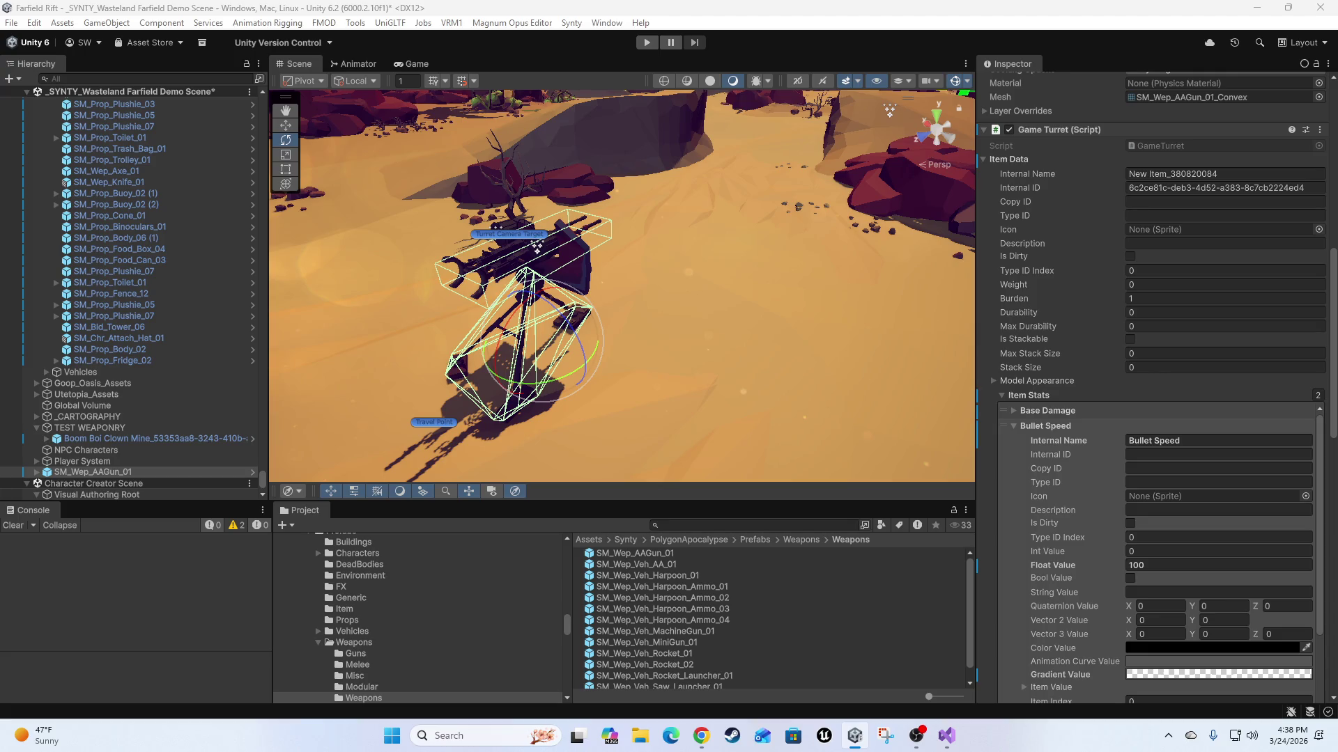
Set the Bullet Speed float value to 1100 and collapse the entry.
left_click(1111, 679)
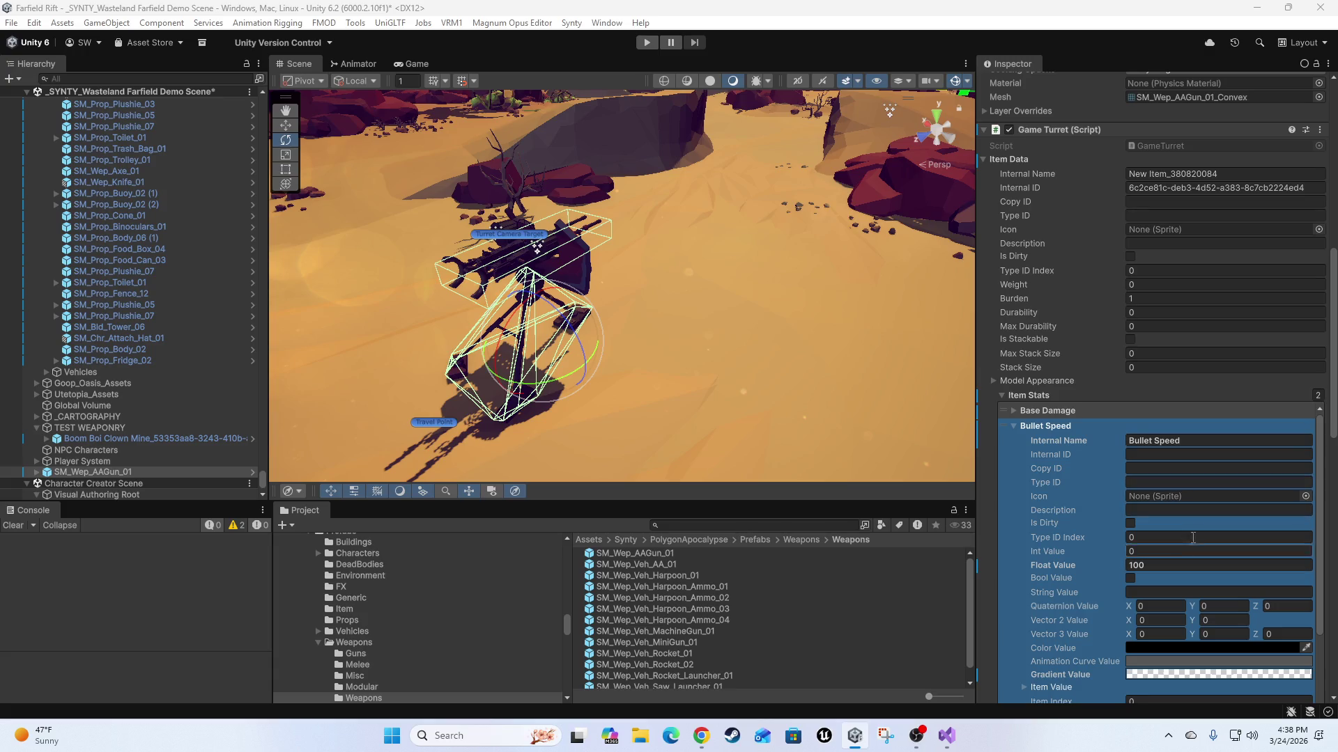
left_click(1177, 566)
type("1100")
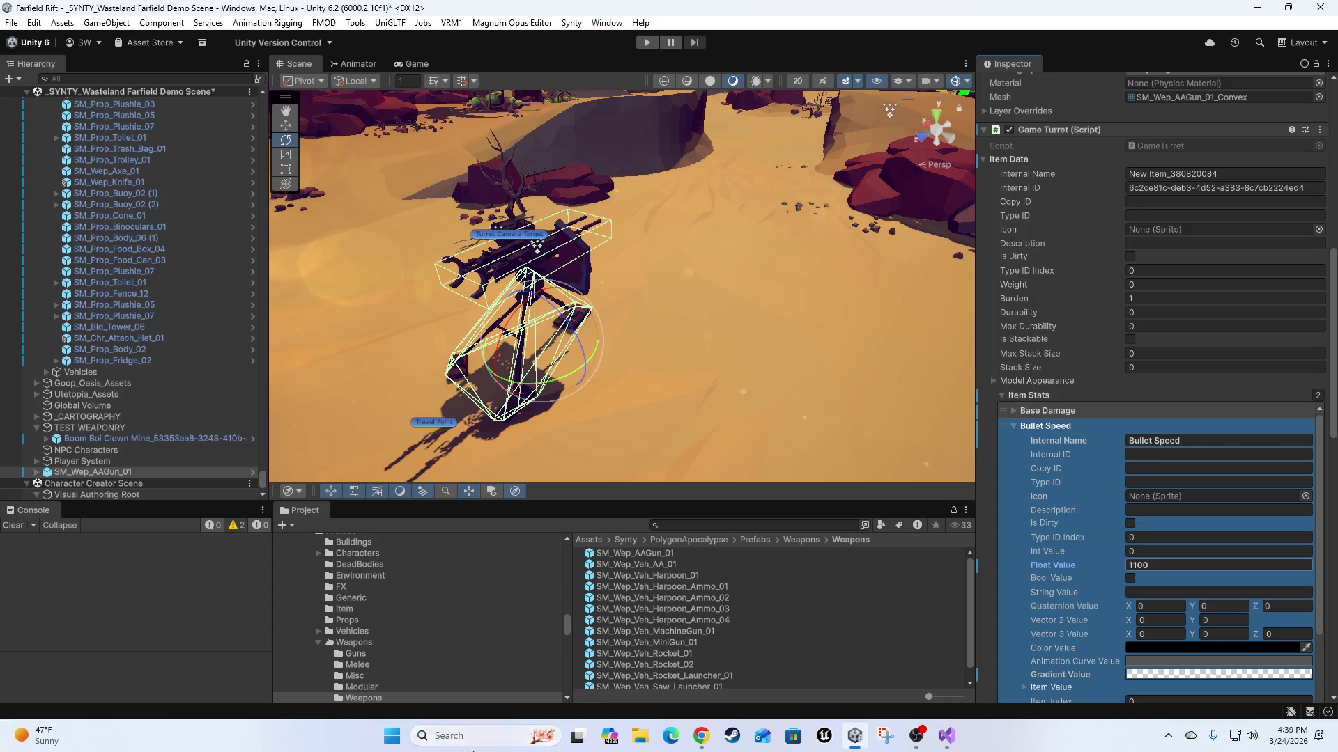
left_click(947, 735)
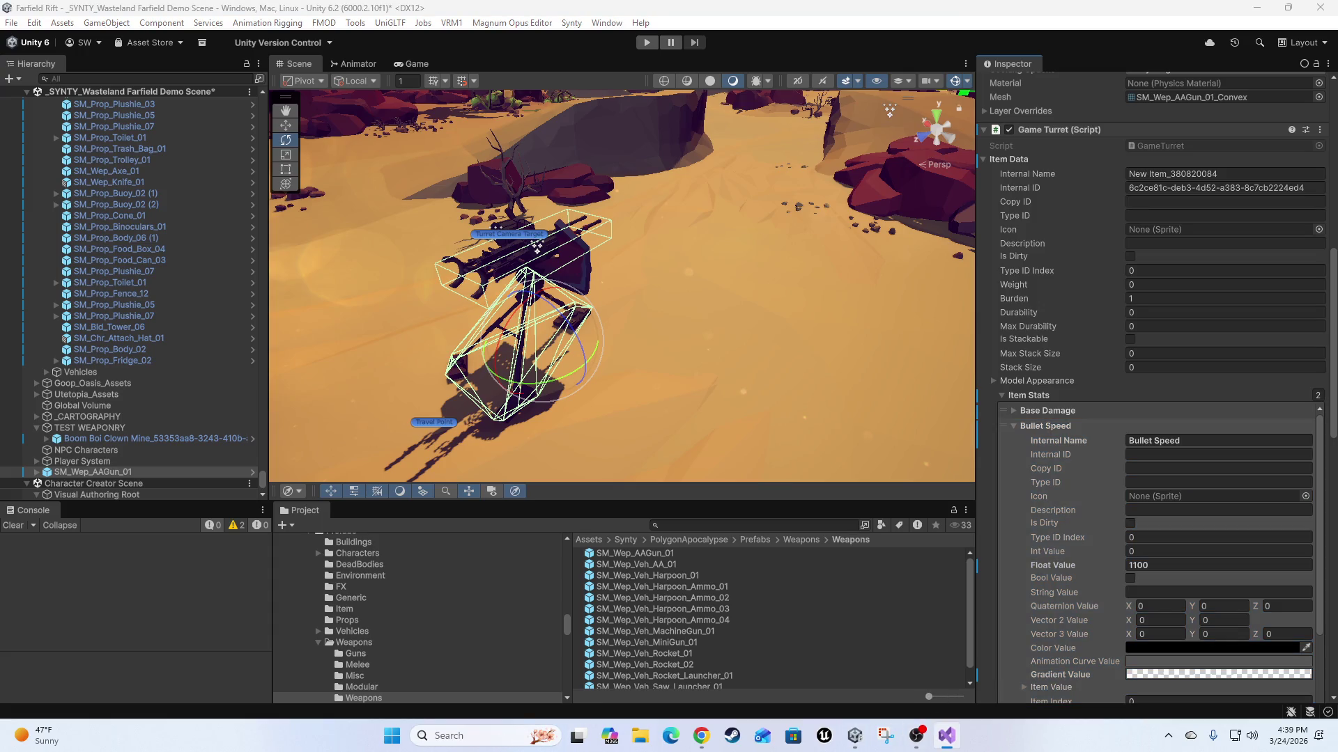
left_click(1013, 425)
left_click(1013, 425)
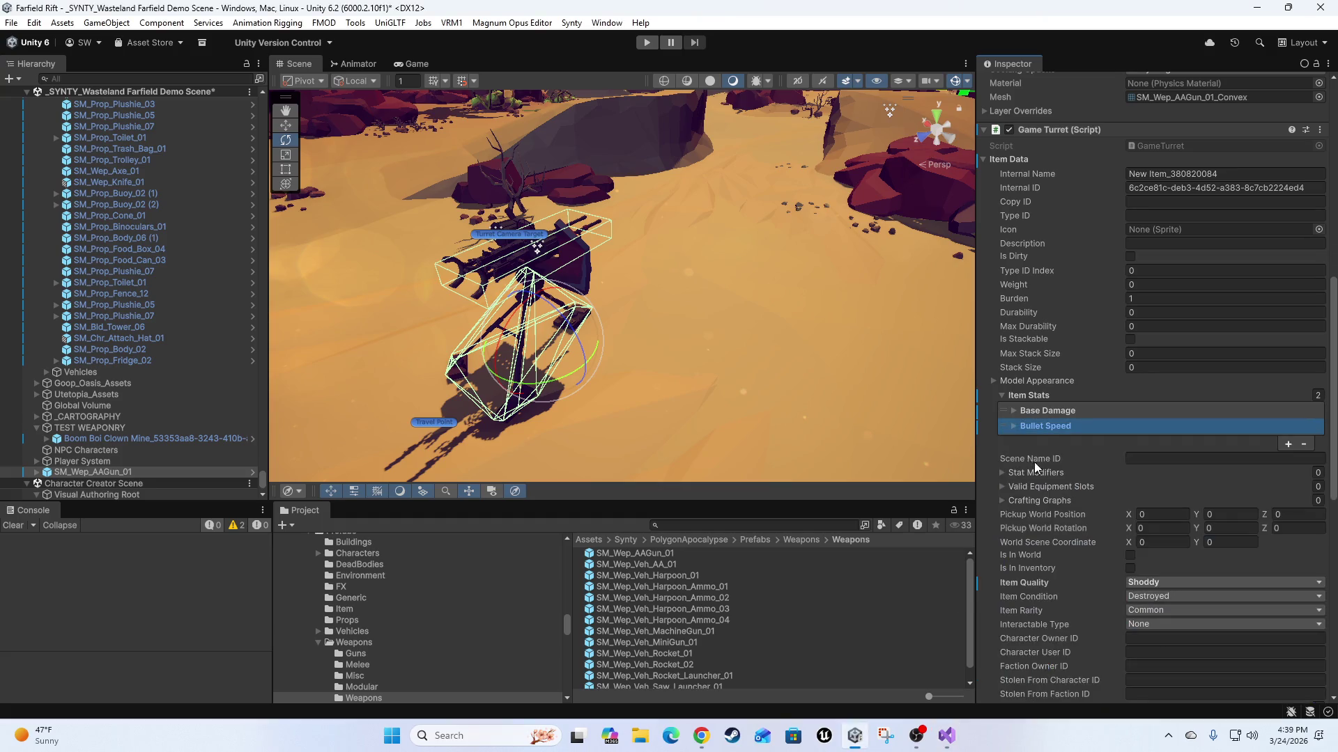
Duplicate Bullet Speed into a third stat named Rounds Per Second with float value 6.
left_click(1288, 444)
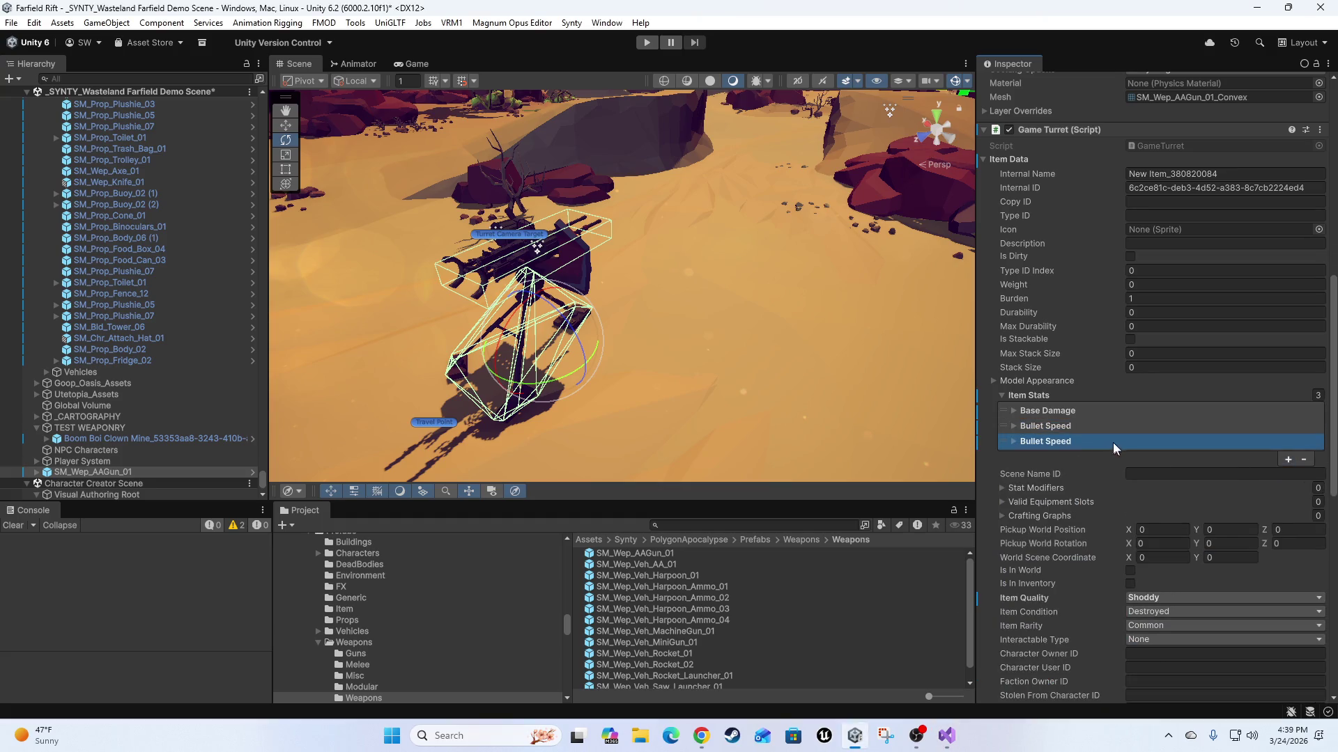
left_click(1114, 442)
left_click(1251, 456)
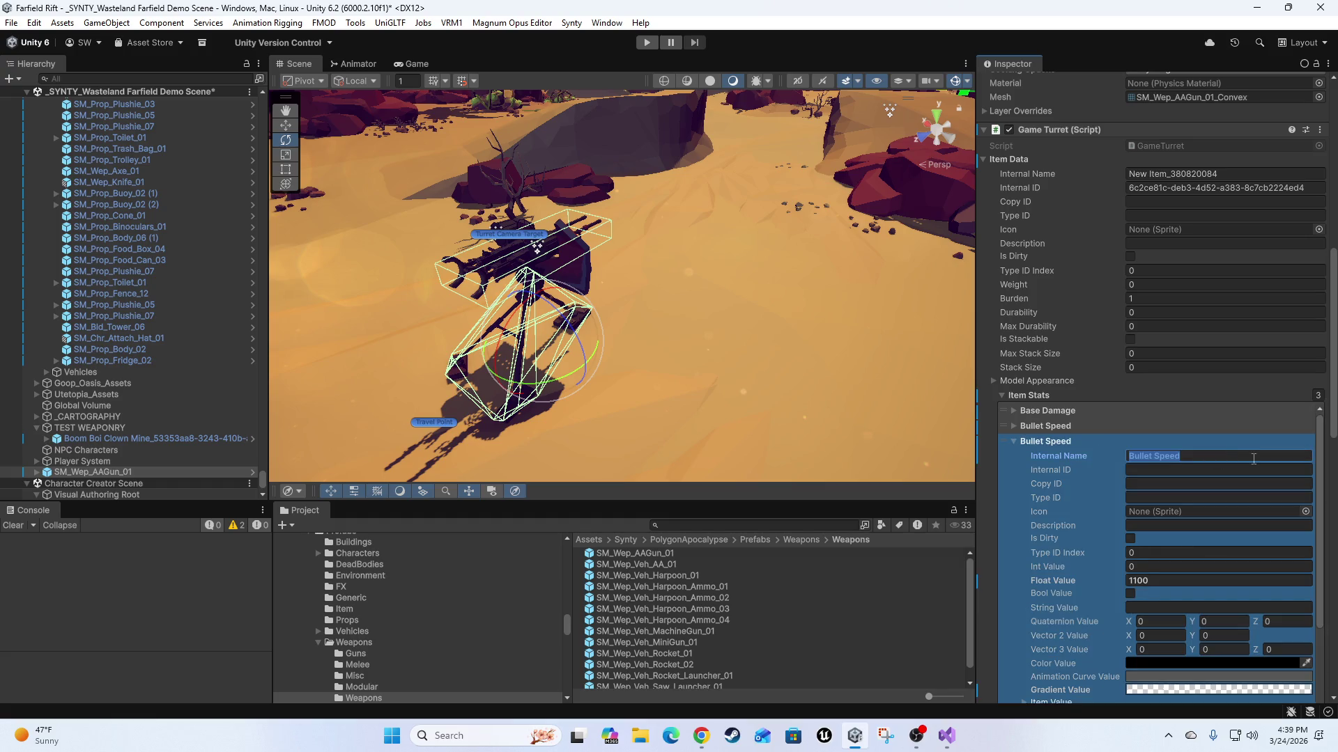
type("Rpounds")
key("Delete")
type("Per Second")
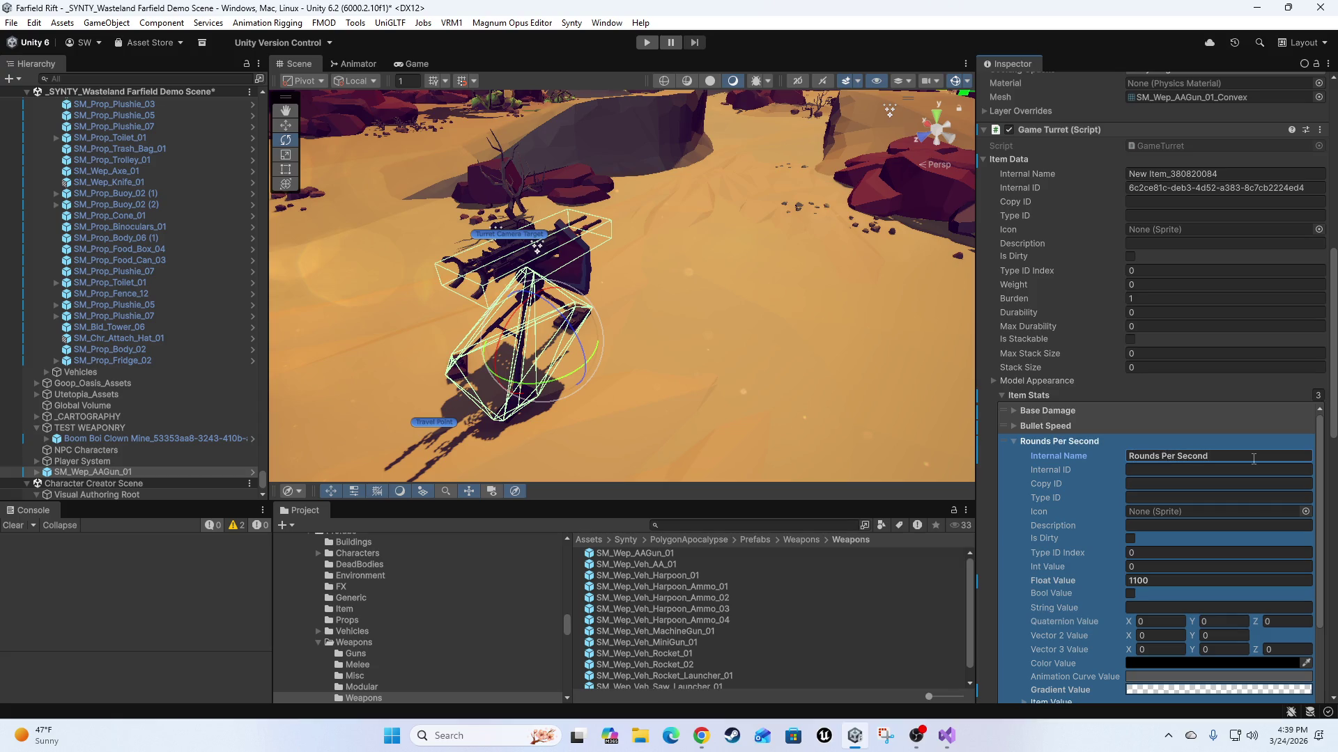
left_click(1170, 582)
type("6")
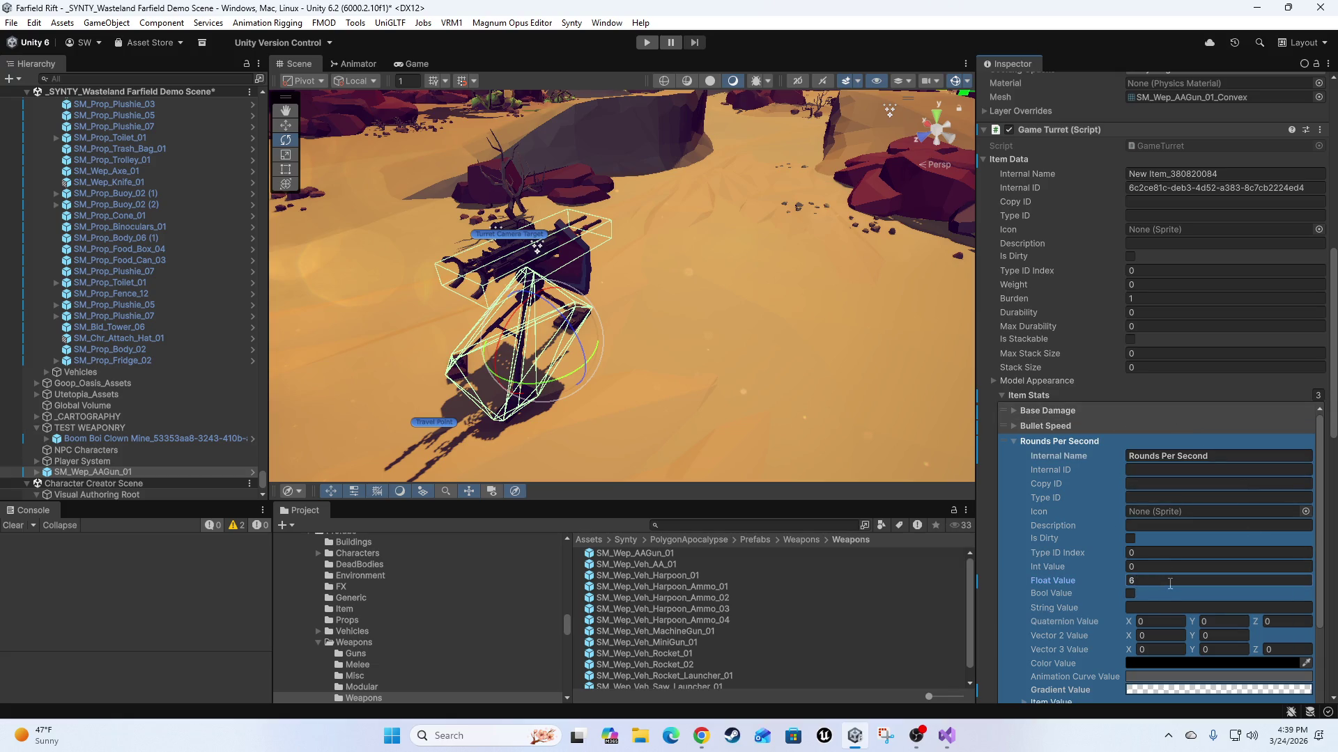
left_click(1014, 441)
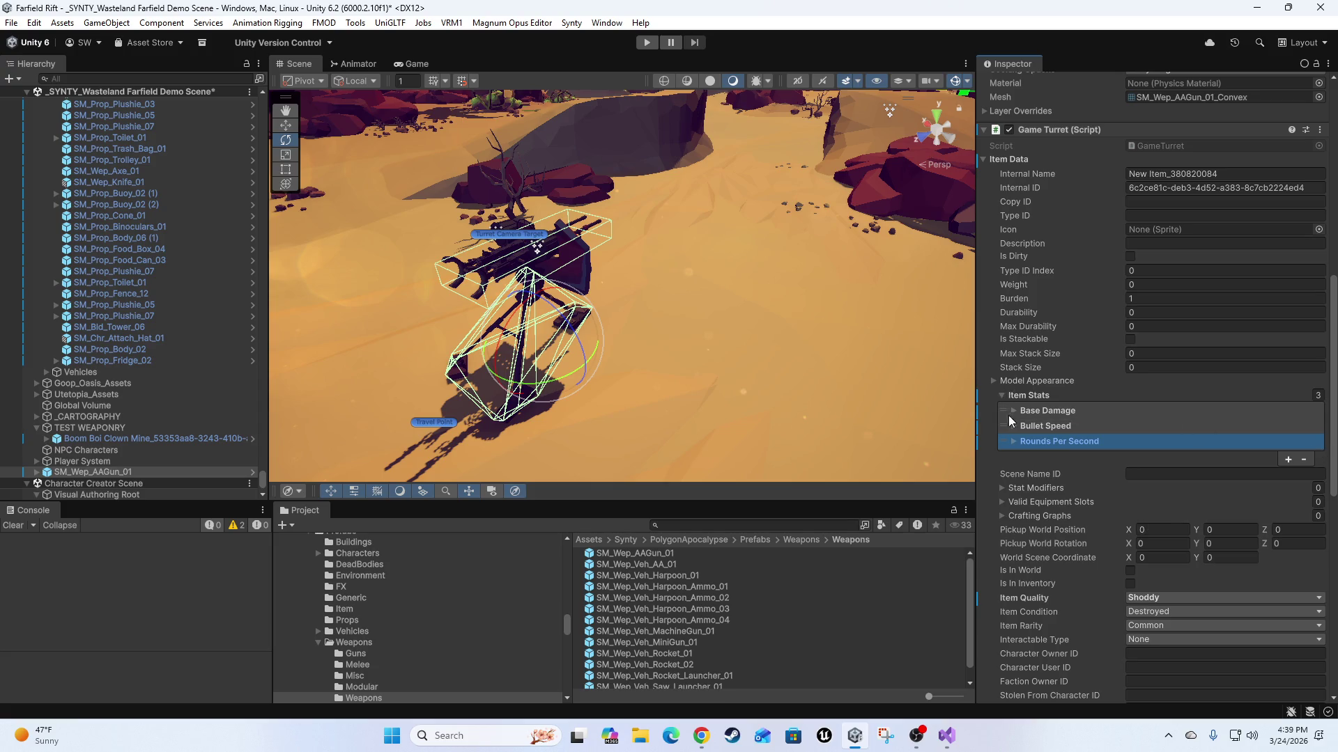
left_click(993, 380)
left_click(1003, 395)
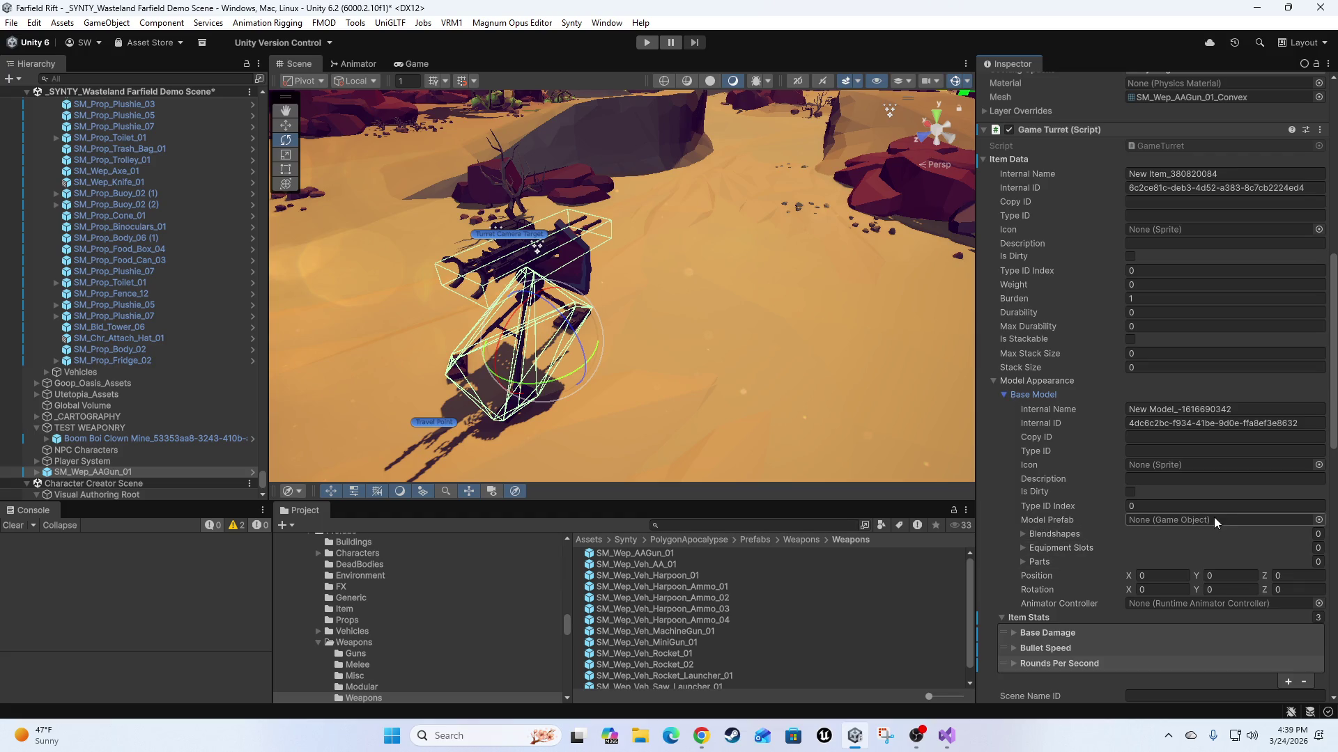
Drag SM_Wep_AAGun_01 under the TEST WEAPONRY group in the Hierarchy.
left_click(992, 382)
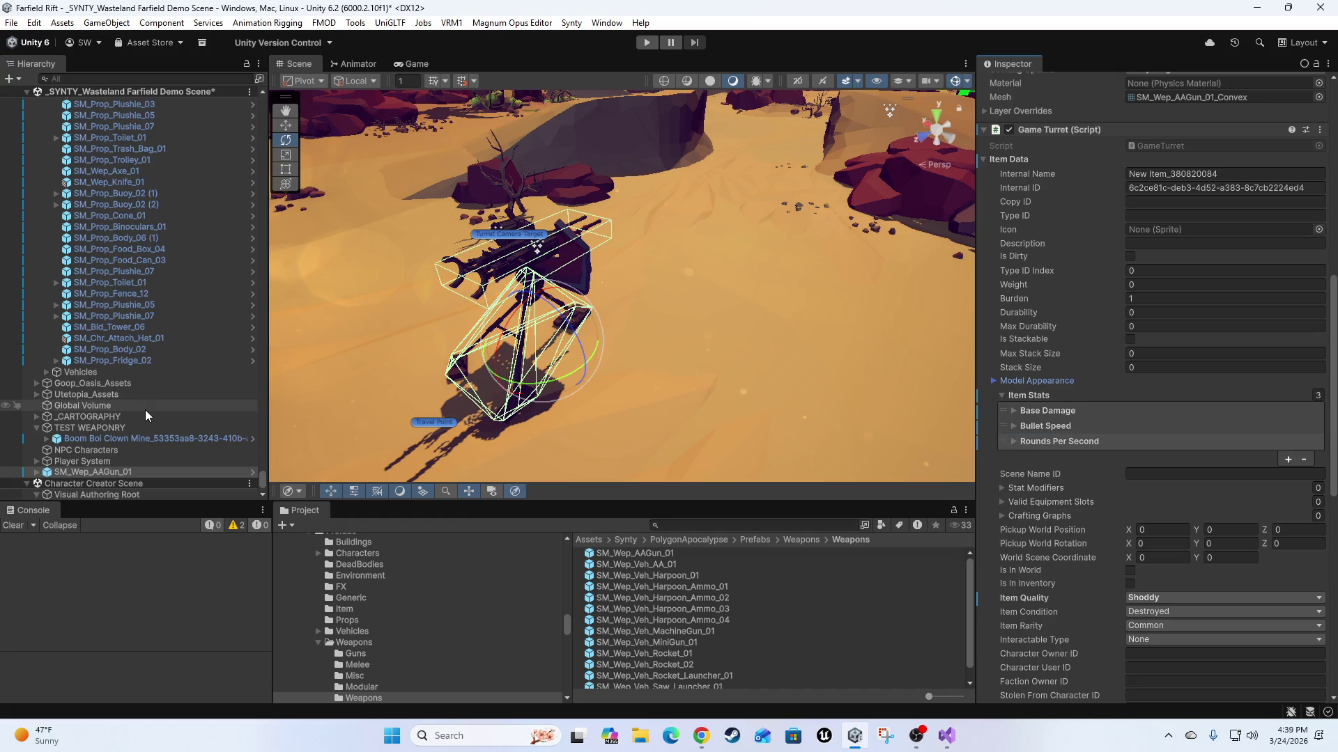
mouse_move(70, 472)
left_mouse_down()
mouse_move(116, 441)
mouse_move(157, 443)
left_mouse_up()
mouse_move(819, 256)
left_mouse_down()
mouse_move(762, 299)
mouse_move(735, 286)
mouse_move(763, 293)
left_mouse_up()
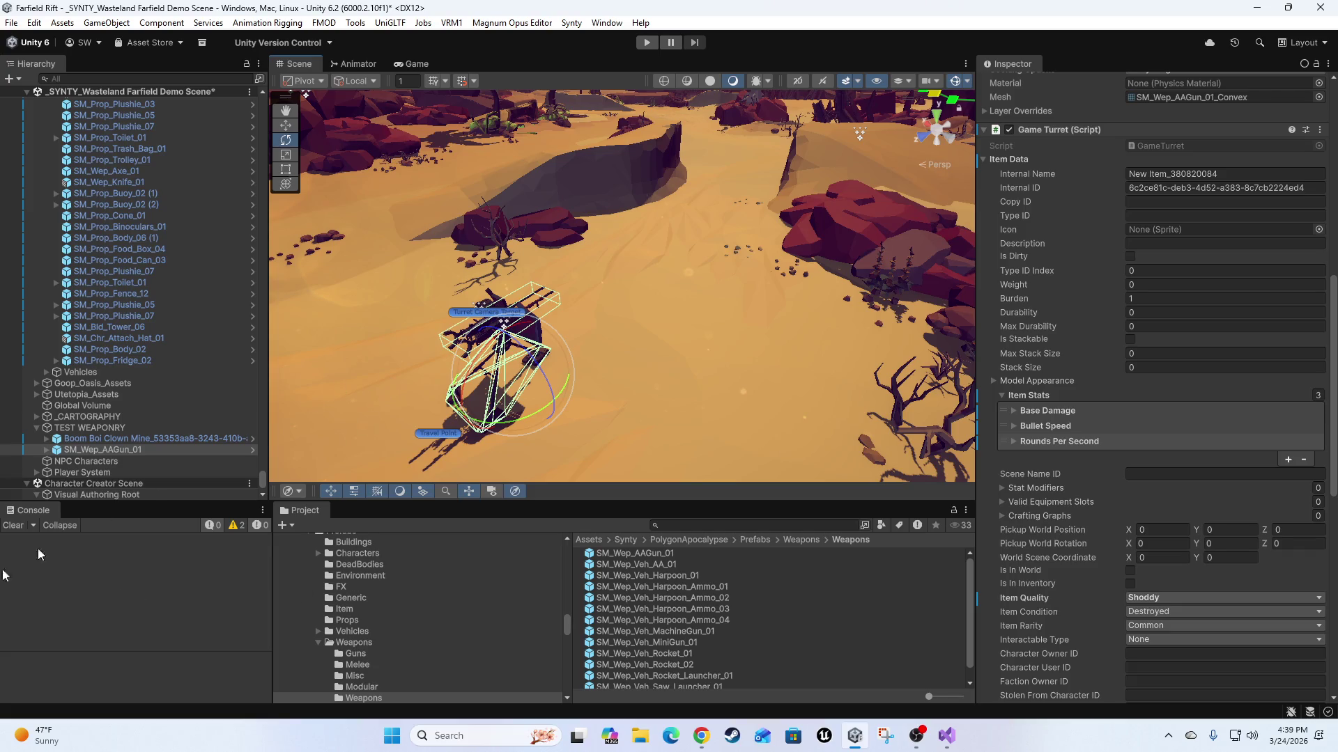
Rename the AA gun object to the item's copied Internal Name.
left_click(1248, 175)
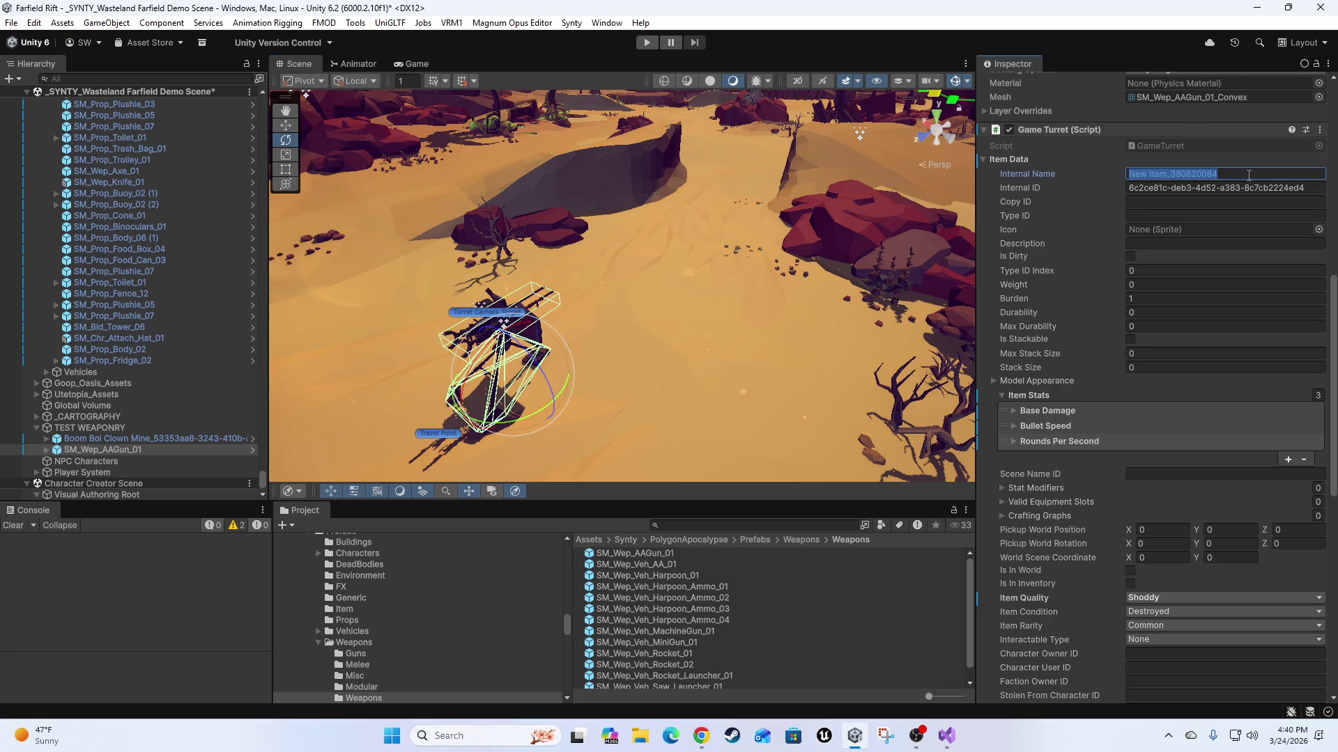
left_click(112, 450)
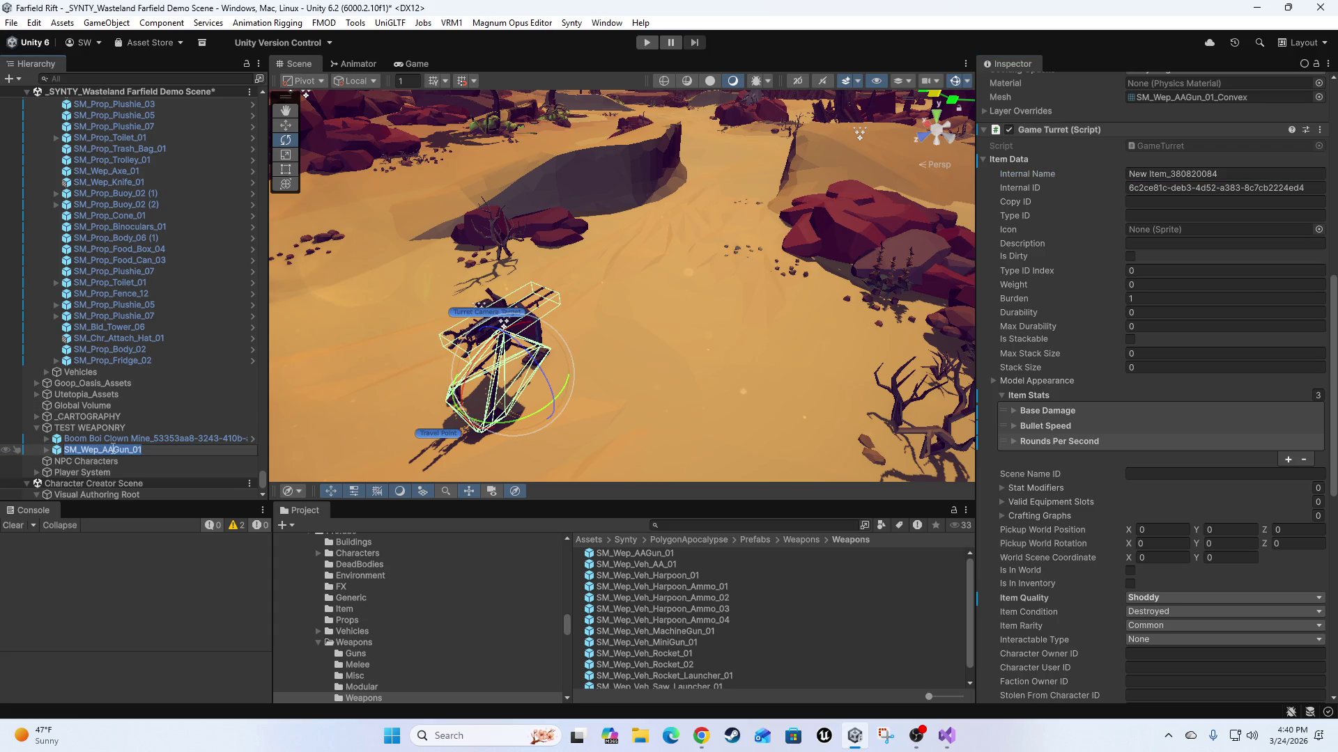
type("New Item_380820084")
key("Return")
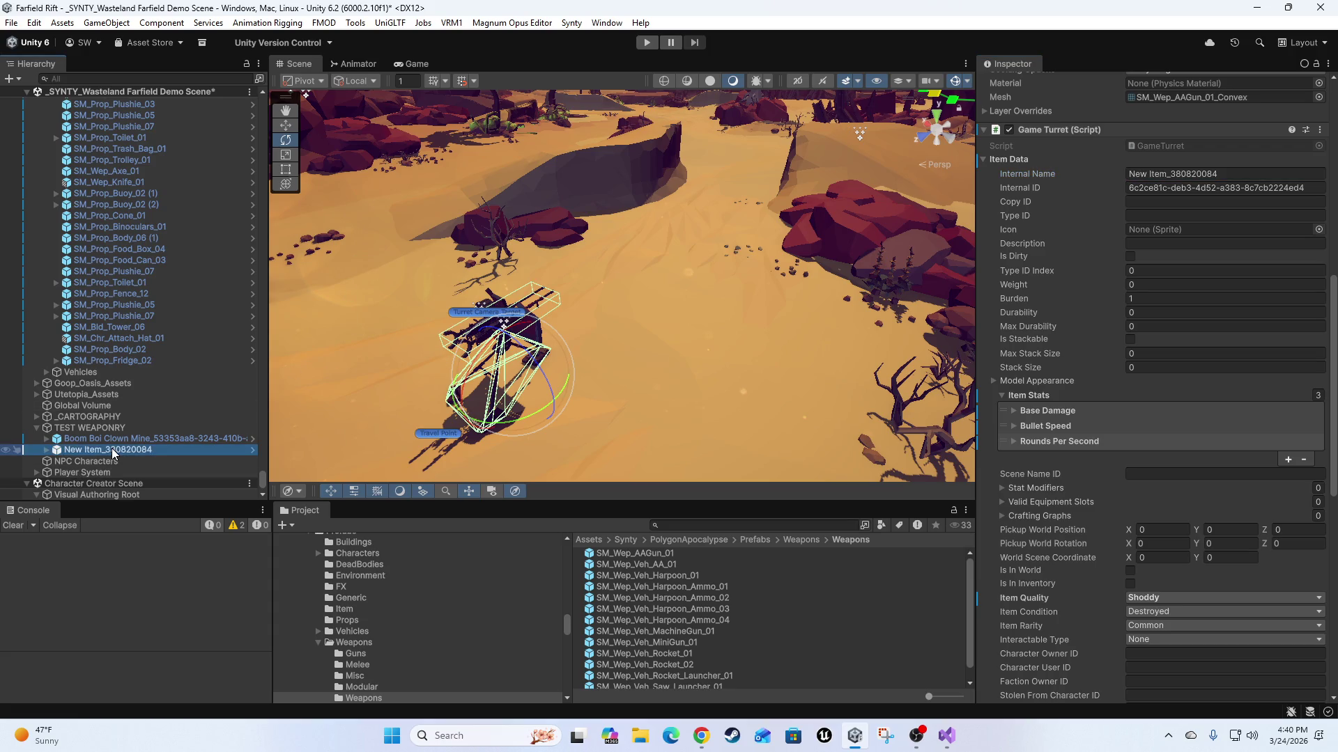
left_click(113, 451)
left_click(113, 450)
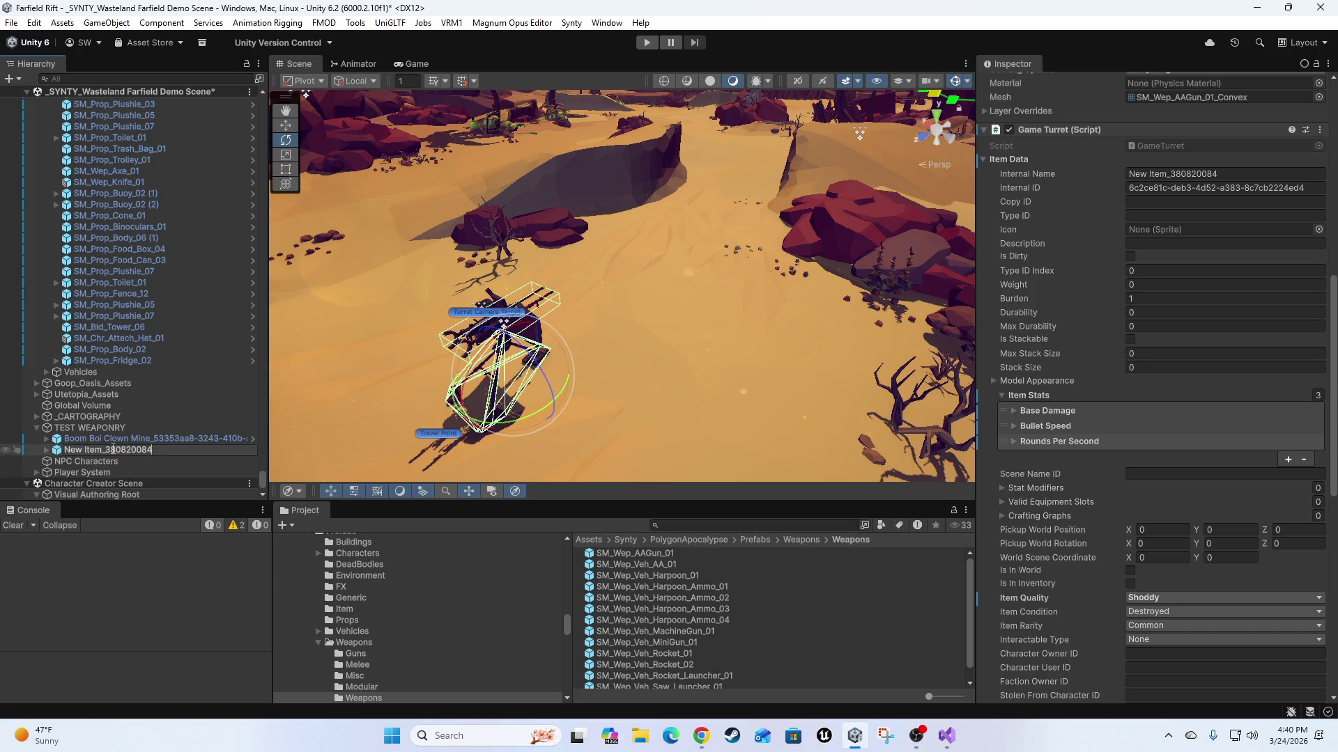
Append the copied Internal ID to the AA gun object's name.
left_click(1316, 188)
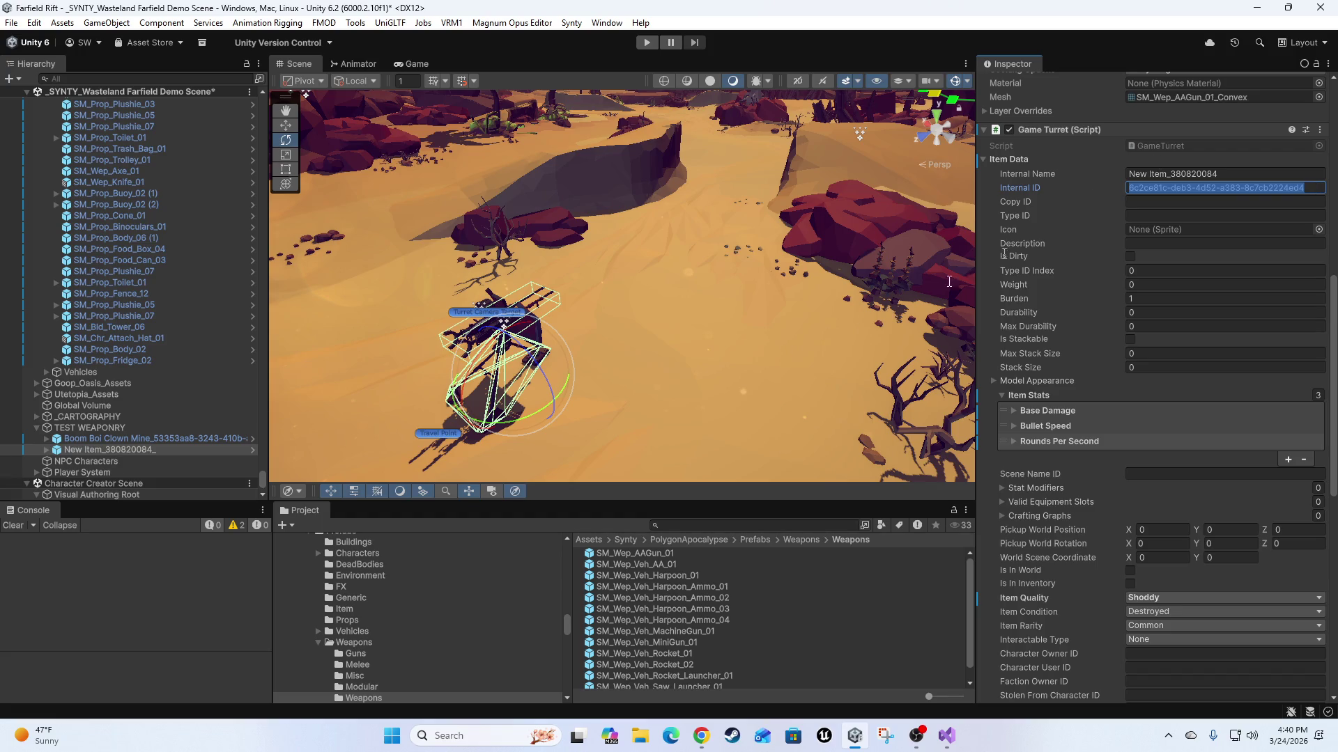
left_click(158, 450)
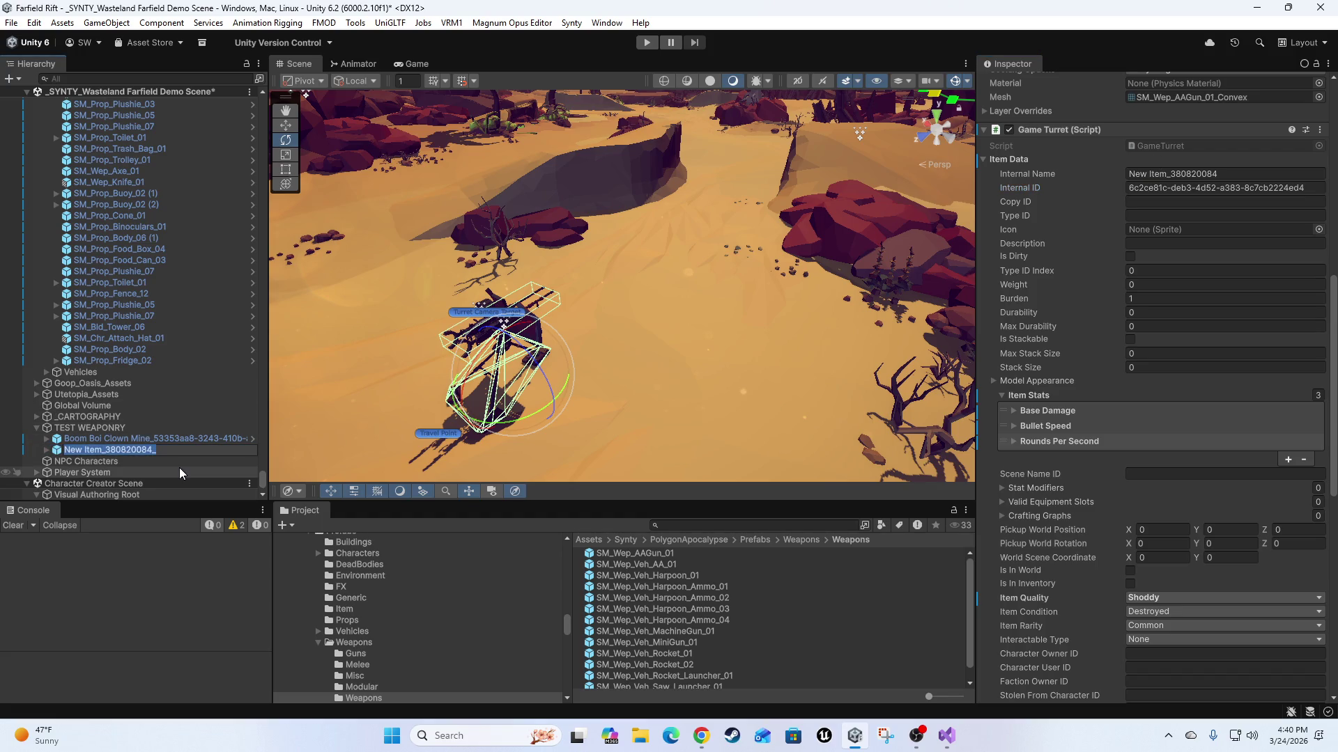
type("6c2ce81c-deb3-4d52-a383-8c7cb2224ed4")
key("Return")
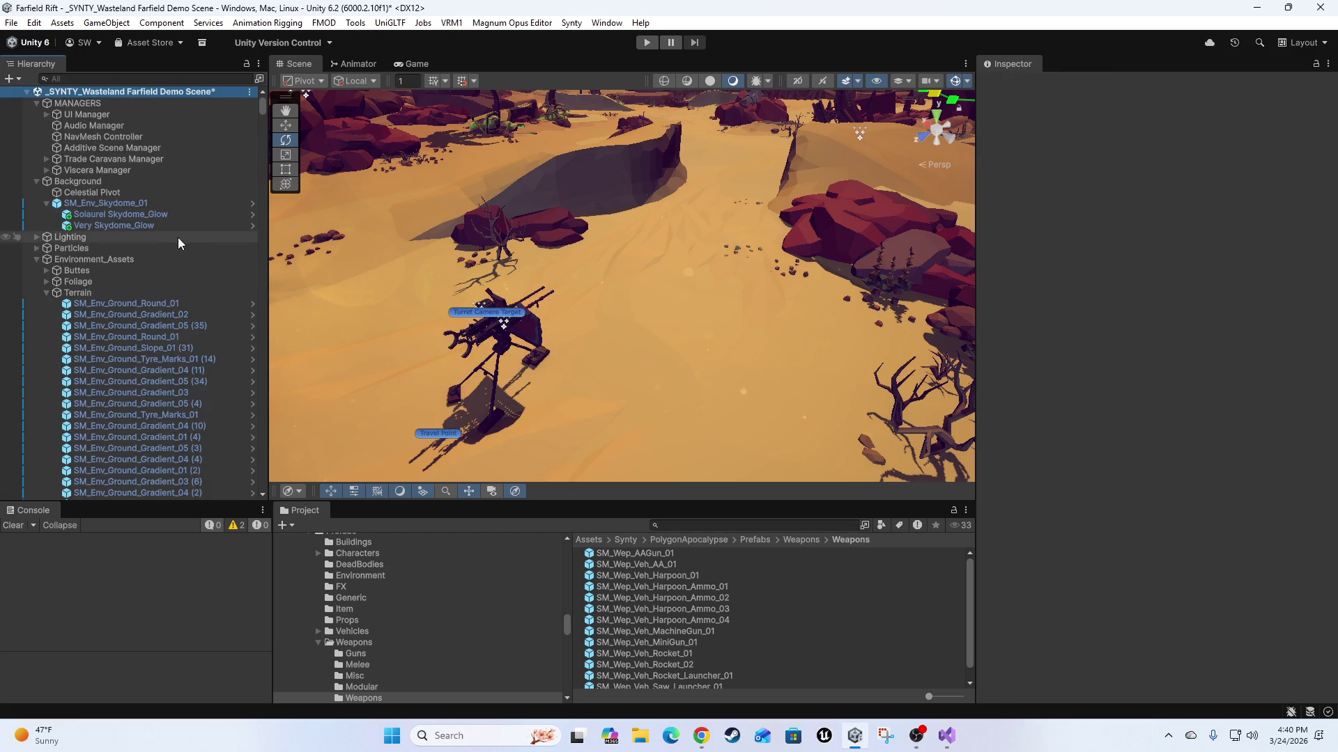
Collapse the Terrain and Environment_Assets groups and select the renamed AA gun.
scroll(177, 235, "down", 5)
left_click(46, 125)
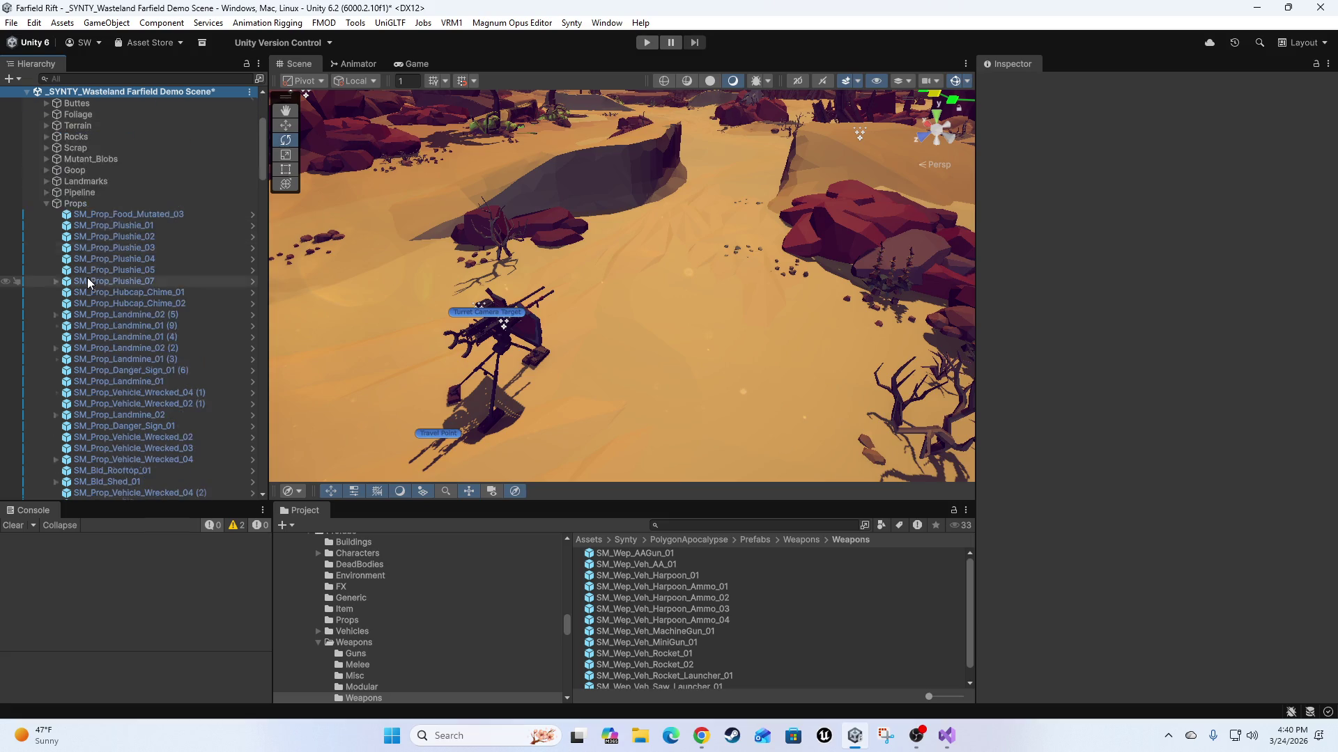
scroll(76, 313, "up", 4)
left_click(36, 217)
scroll(35, 236, "up", 2)
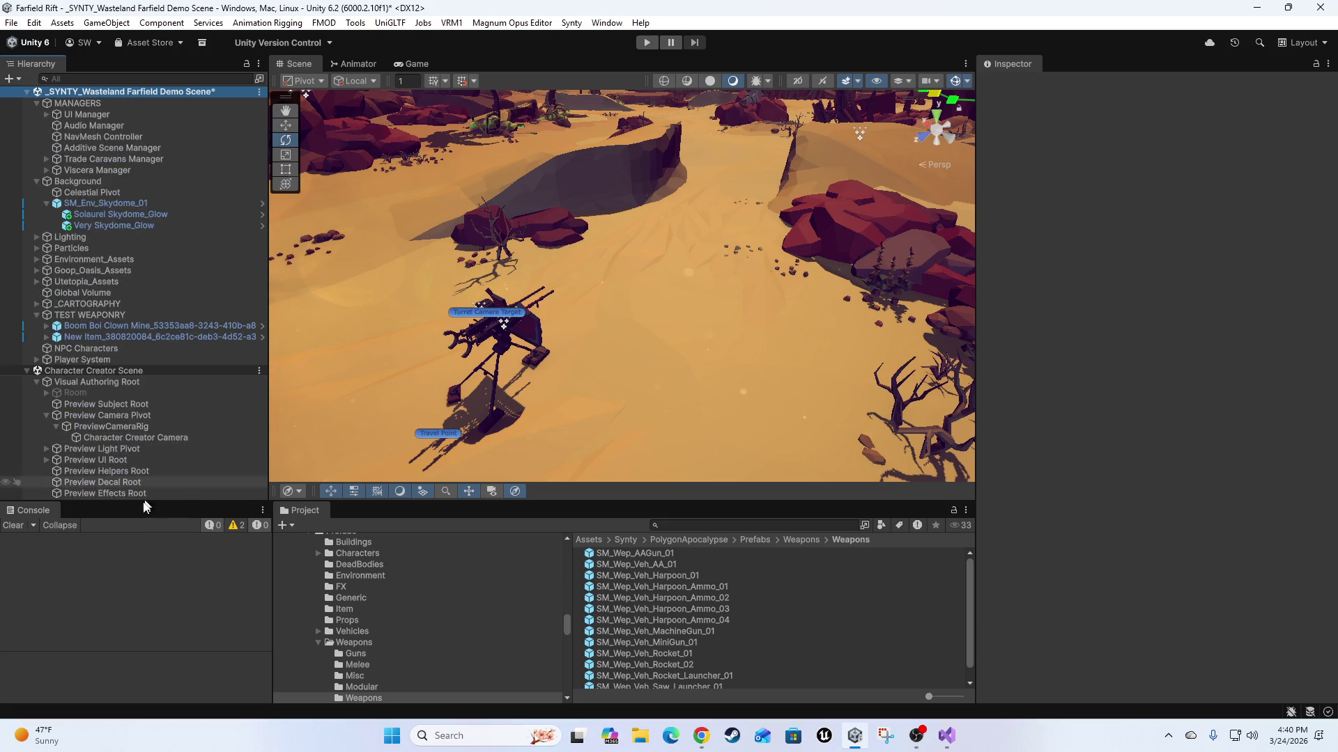
left_click(116, 337)
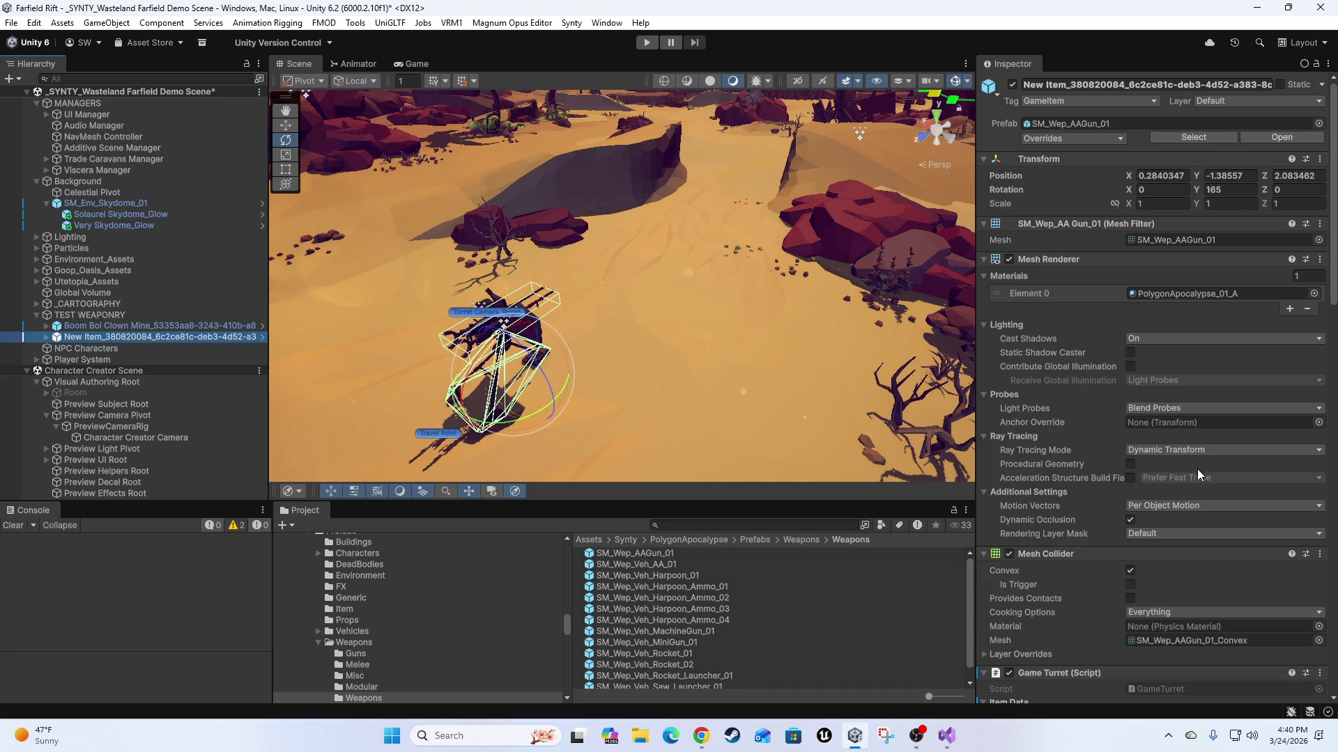
Review the gun's Game Turret component, collapsing its item data and fire points list.
scroll(1196, 467, "down", 8)
left_click(985, 364)
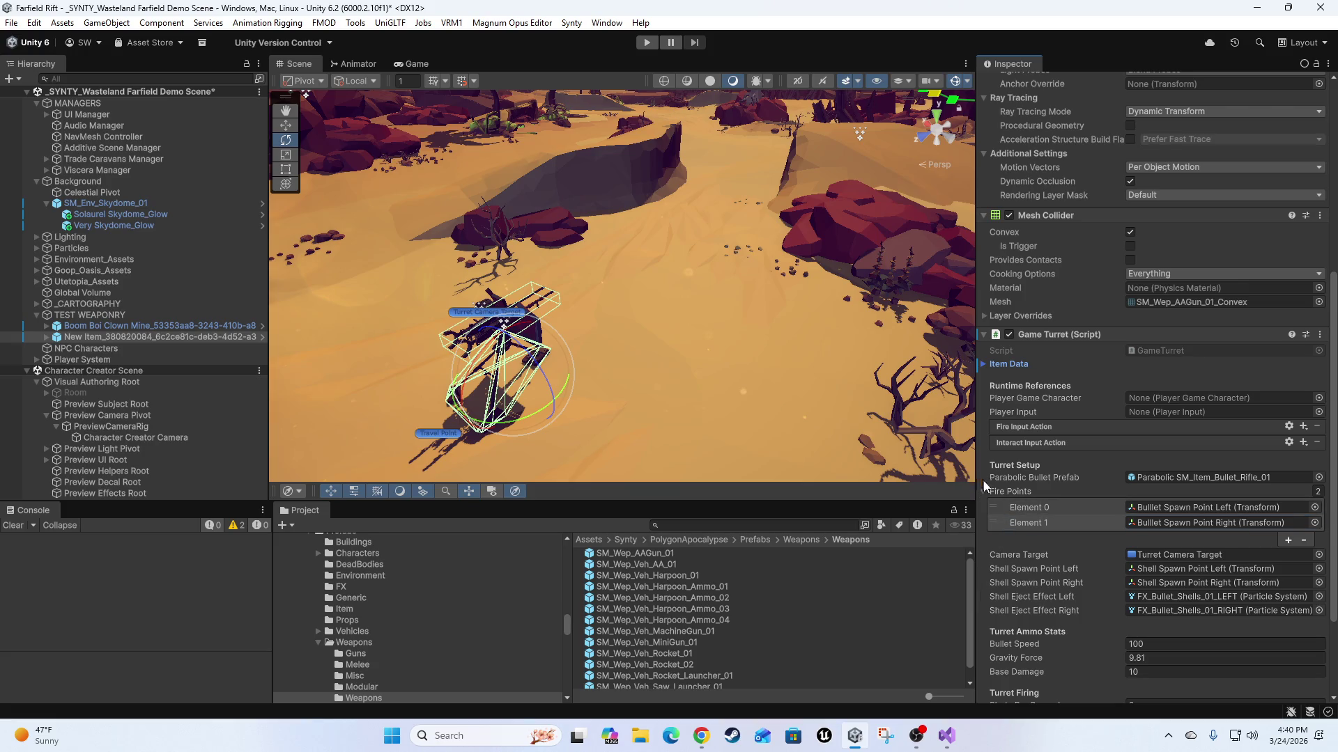
left_click(983, 490)
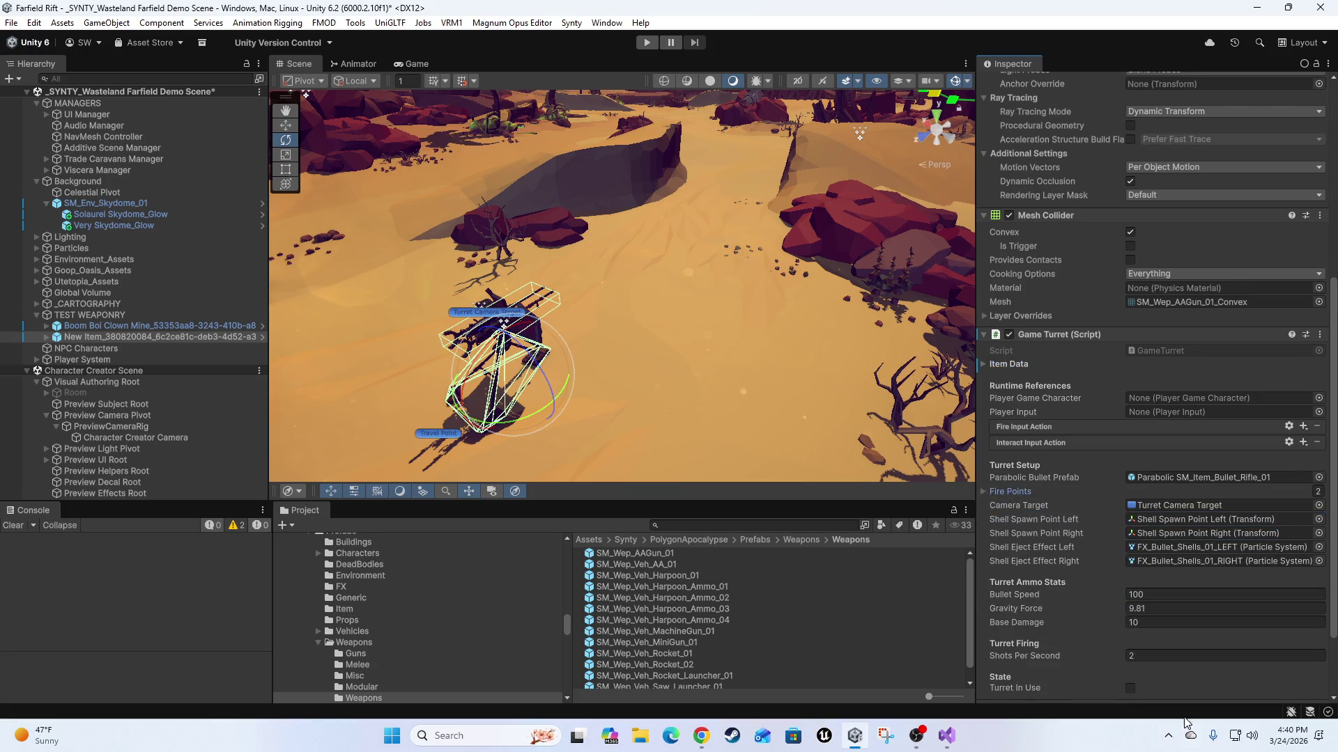
scroll(1126, 548, "down", 3)
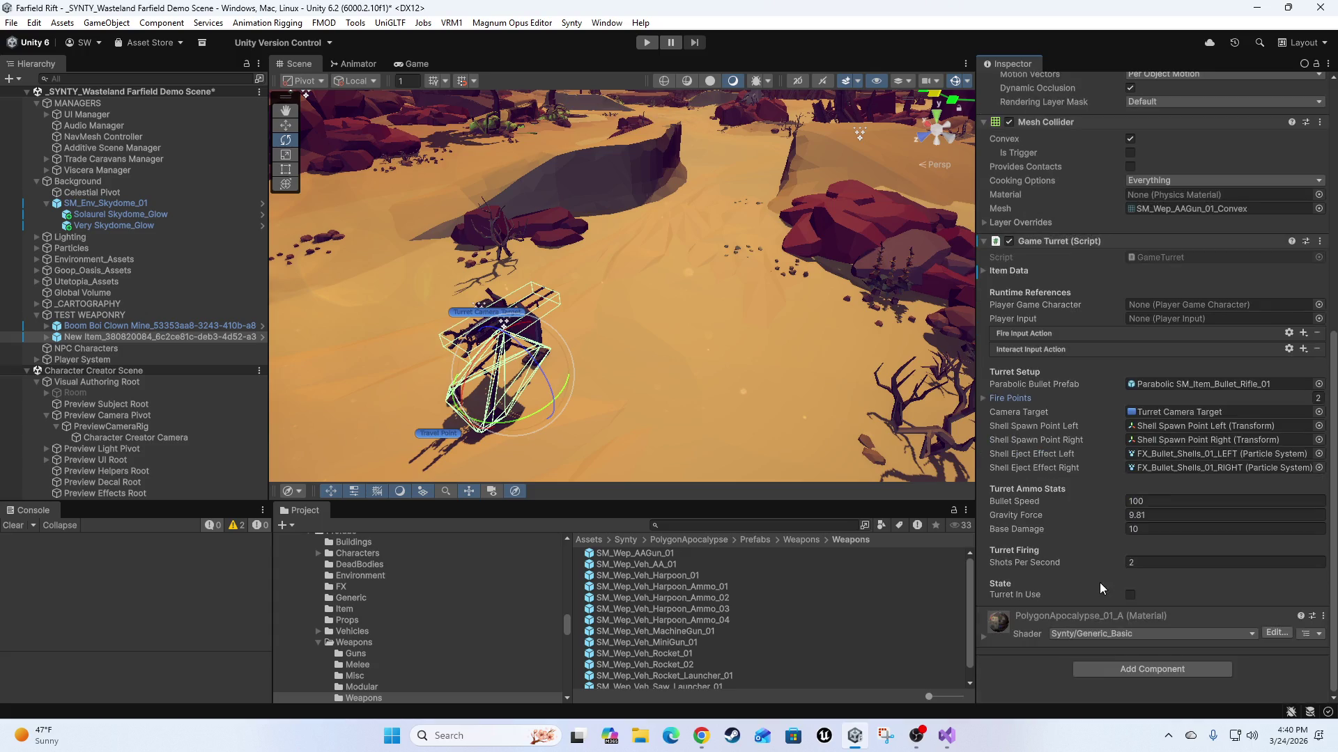
scroll(1100, 584, "up", 5)
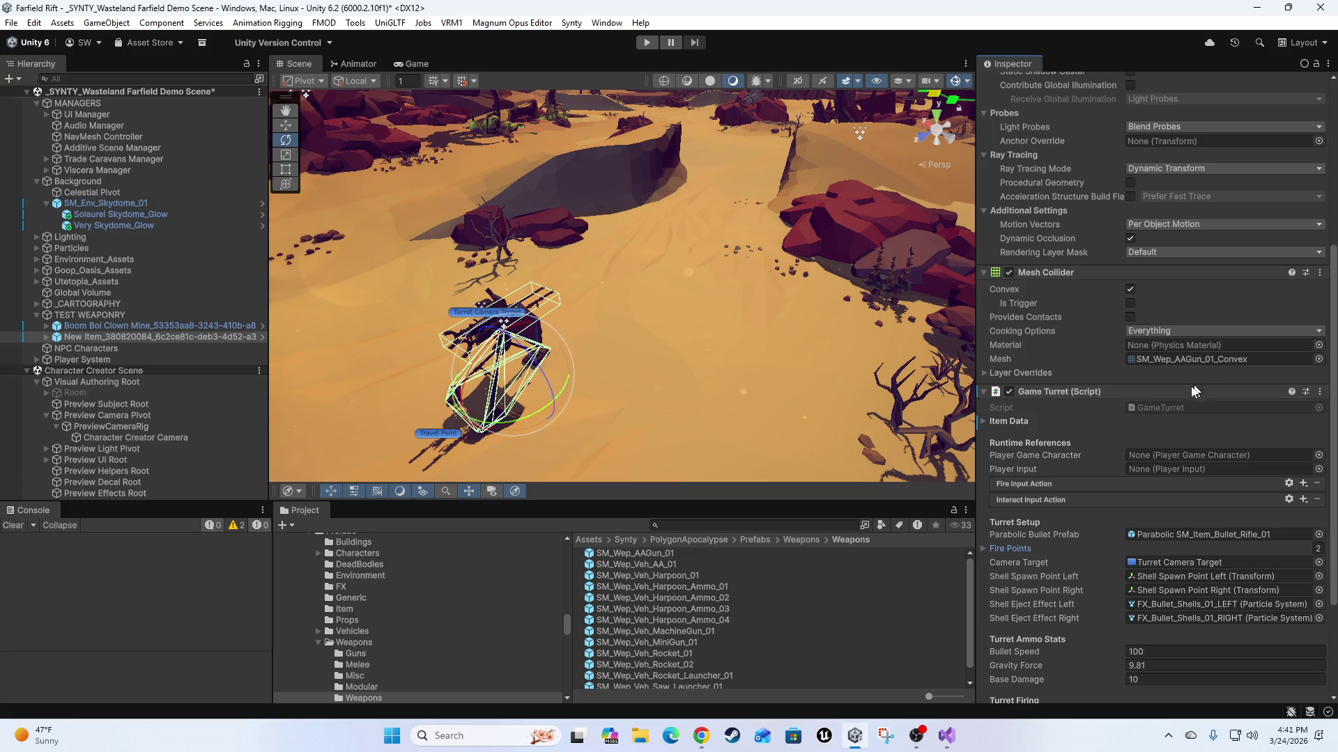
left_click(983, 419)
left_click(984, 421)
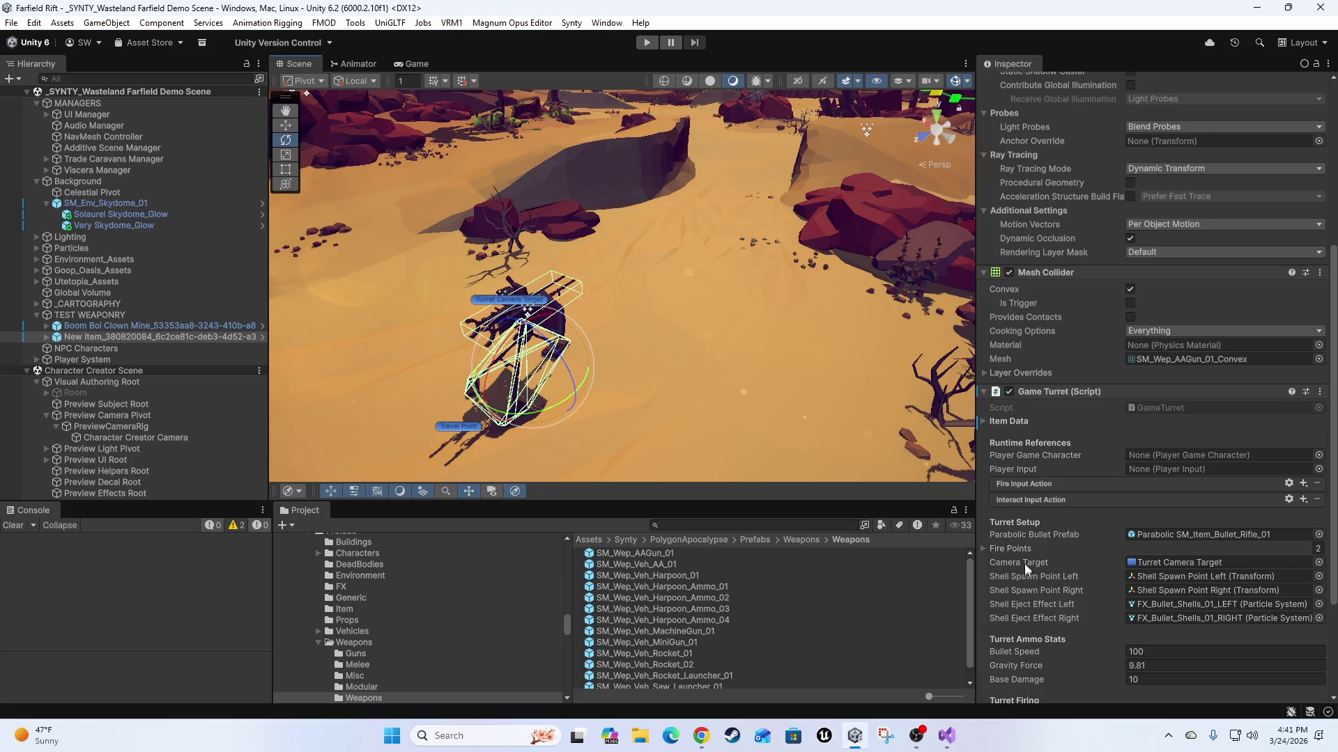
scroll(1025, 572, "down", 3)
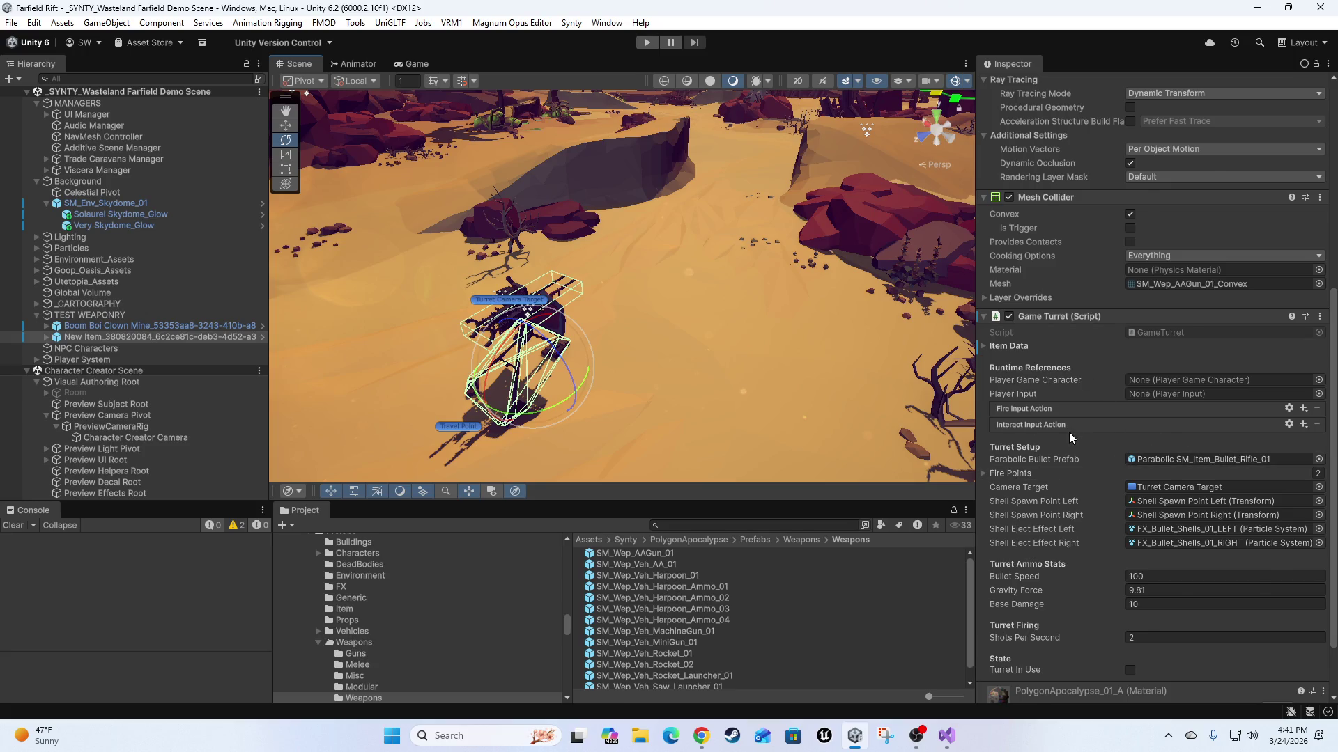
scroll(1070, 435, "up", 10)
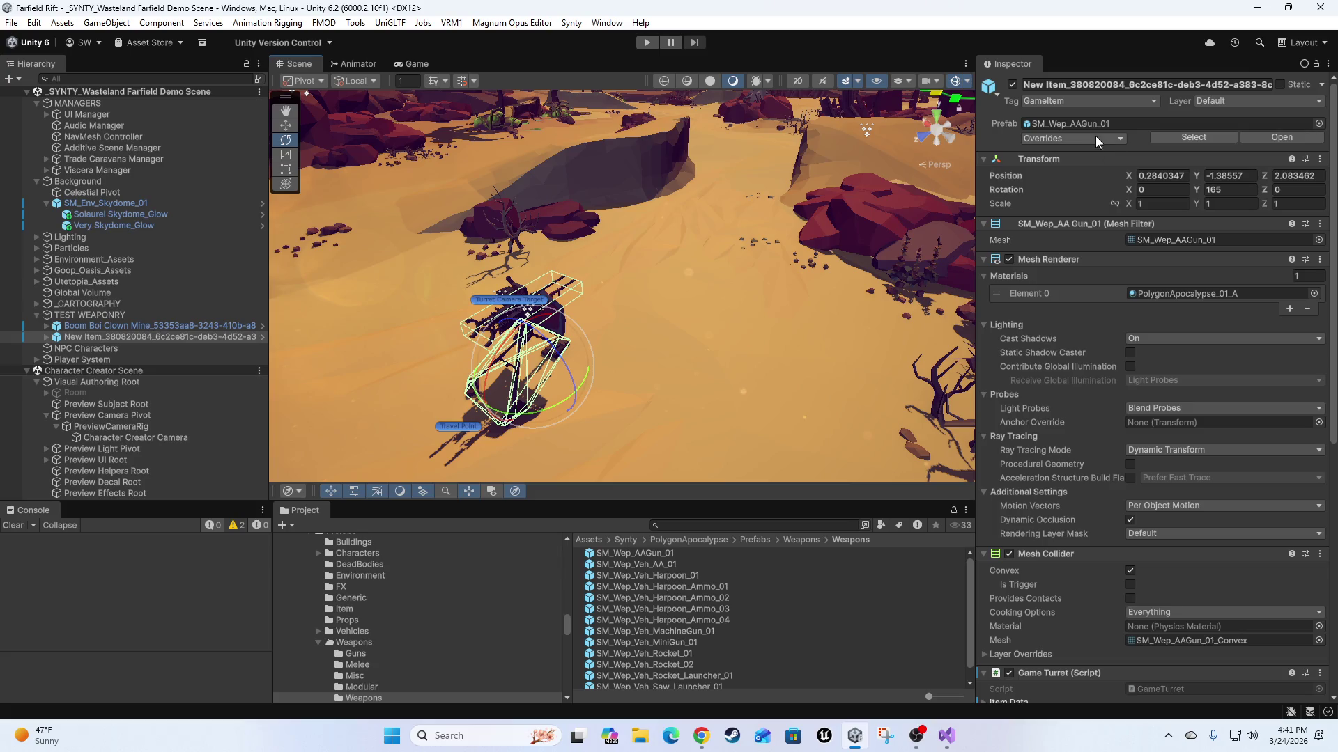
Apply all overrides to the SM_Wep_AAGun_01 prefab.
left_click(1084, 138)
left_click(1186, 223)
scroll(1083, 333, "down", 2)
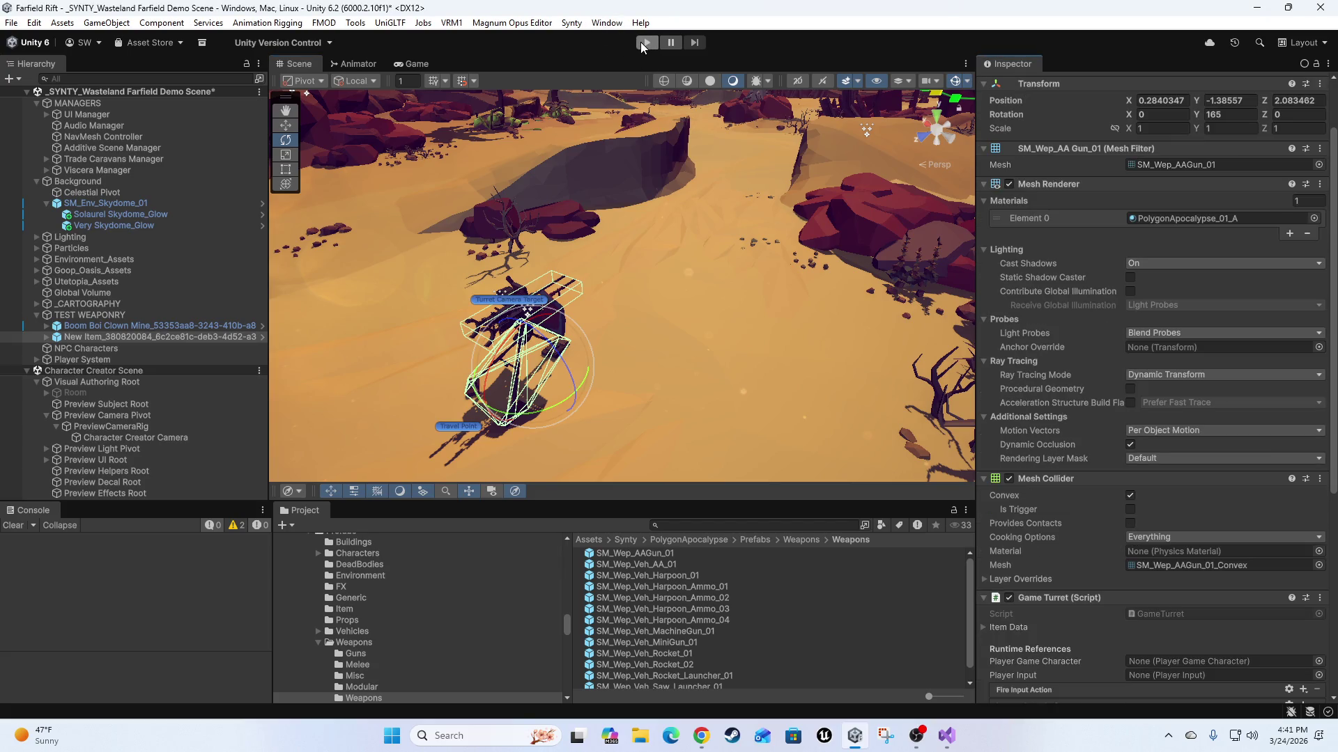
Enter Play mode and deactivate the Character Creator Camera object.
left_click(641, 42)
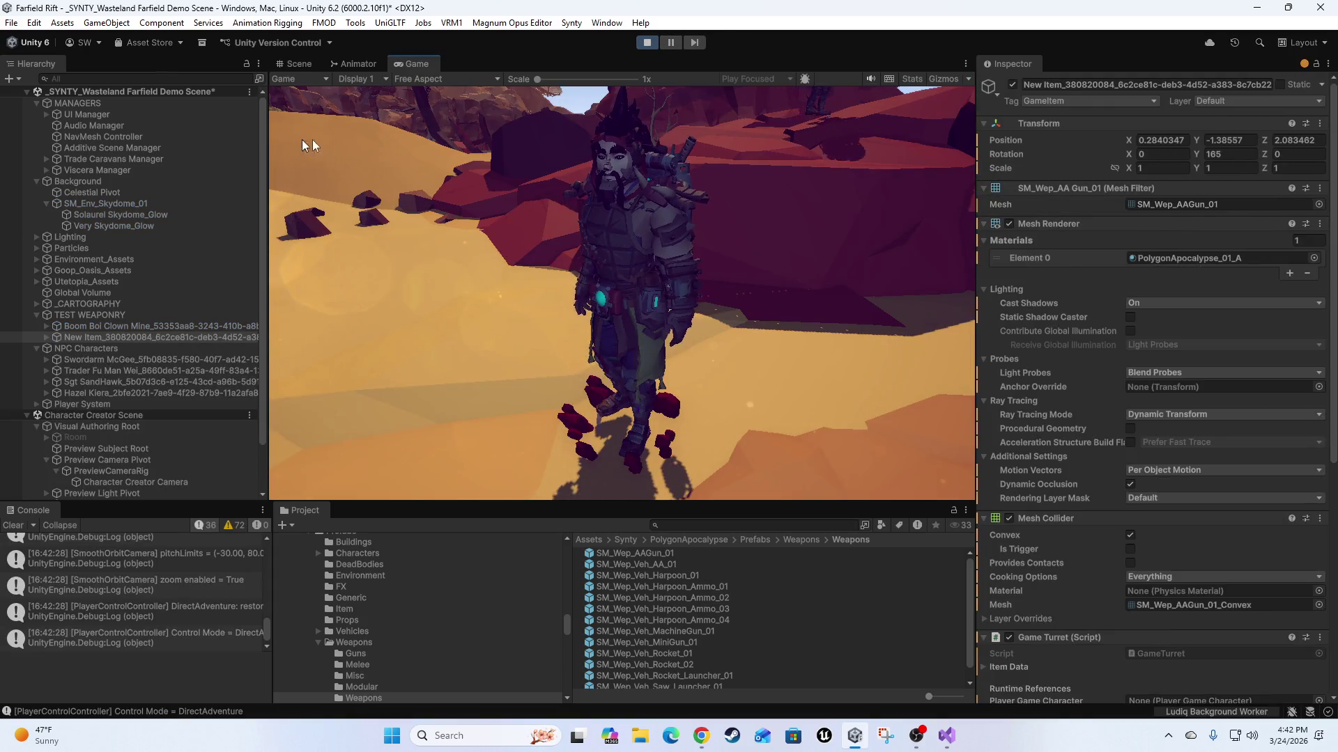
scroll(102, 446, "down", 3)
left_click(115, 427)
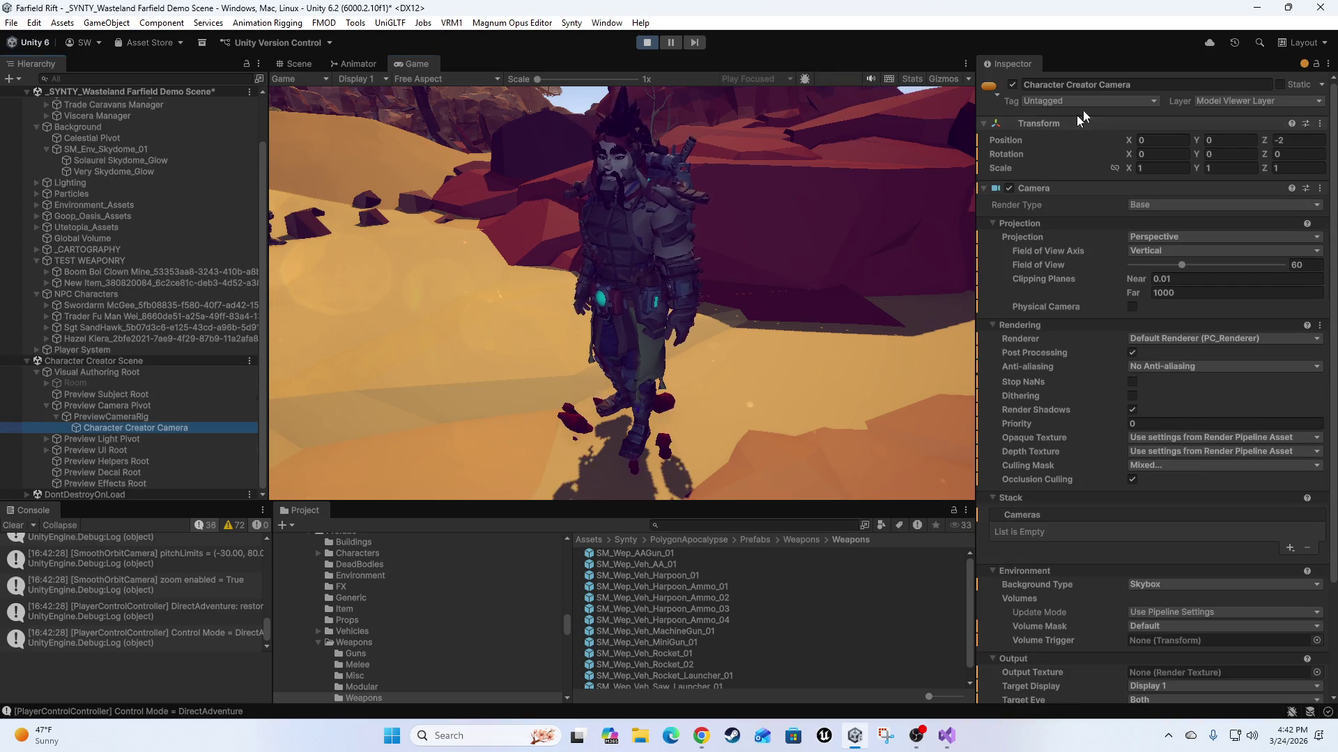
left_click(1013, 84)
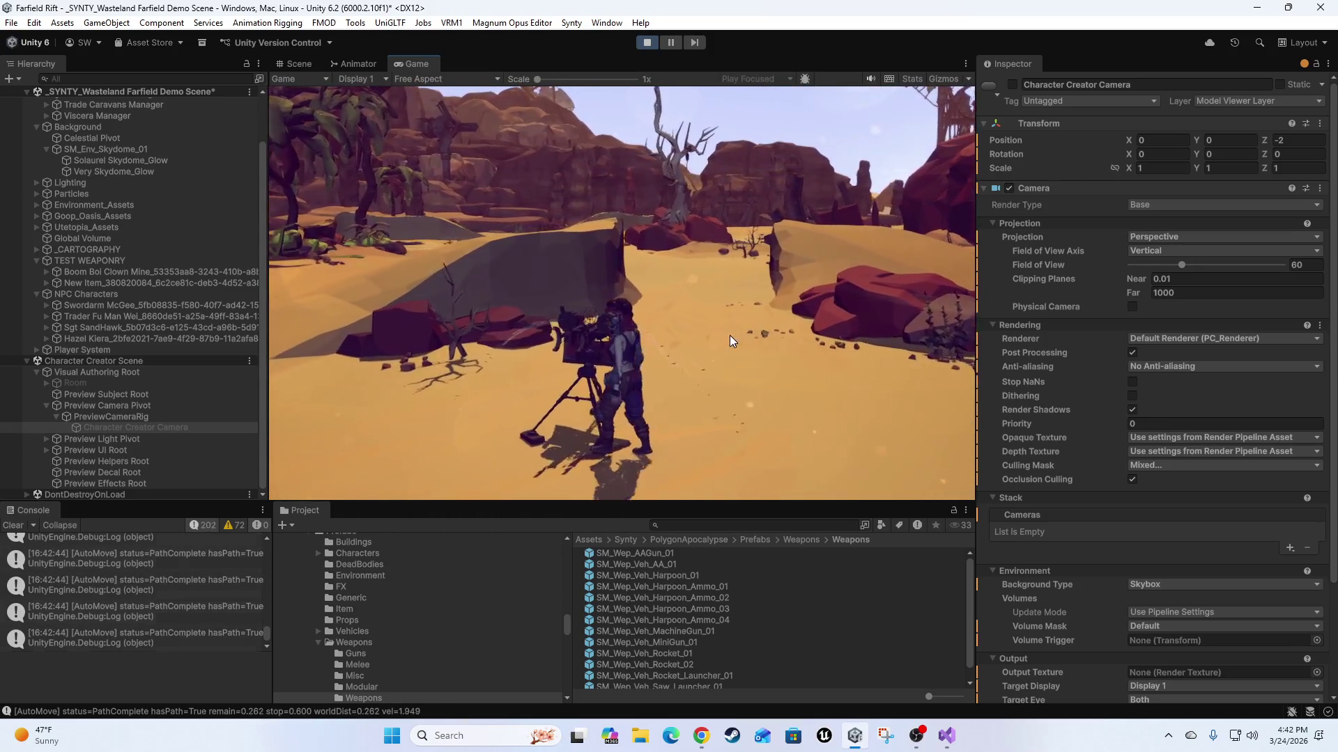
Get on the AA turret and fire repeated shots while swinging it to various angles.
left_click(752, 310)
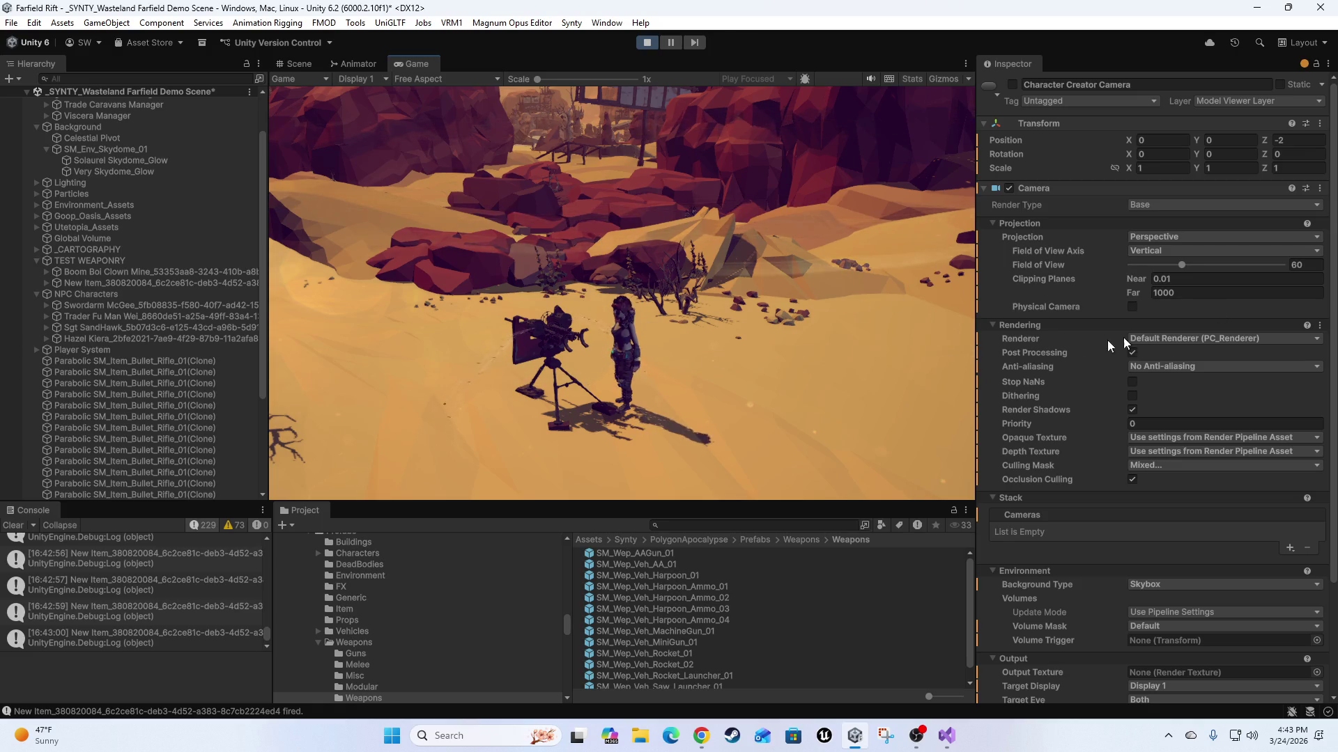
left_click(681, 373)
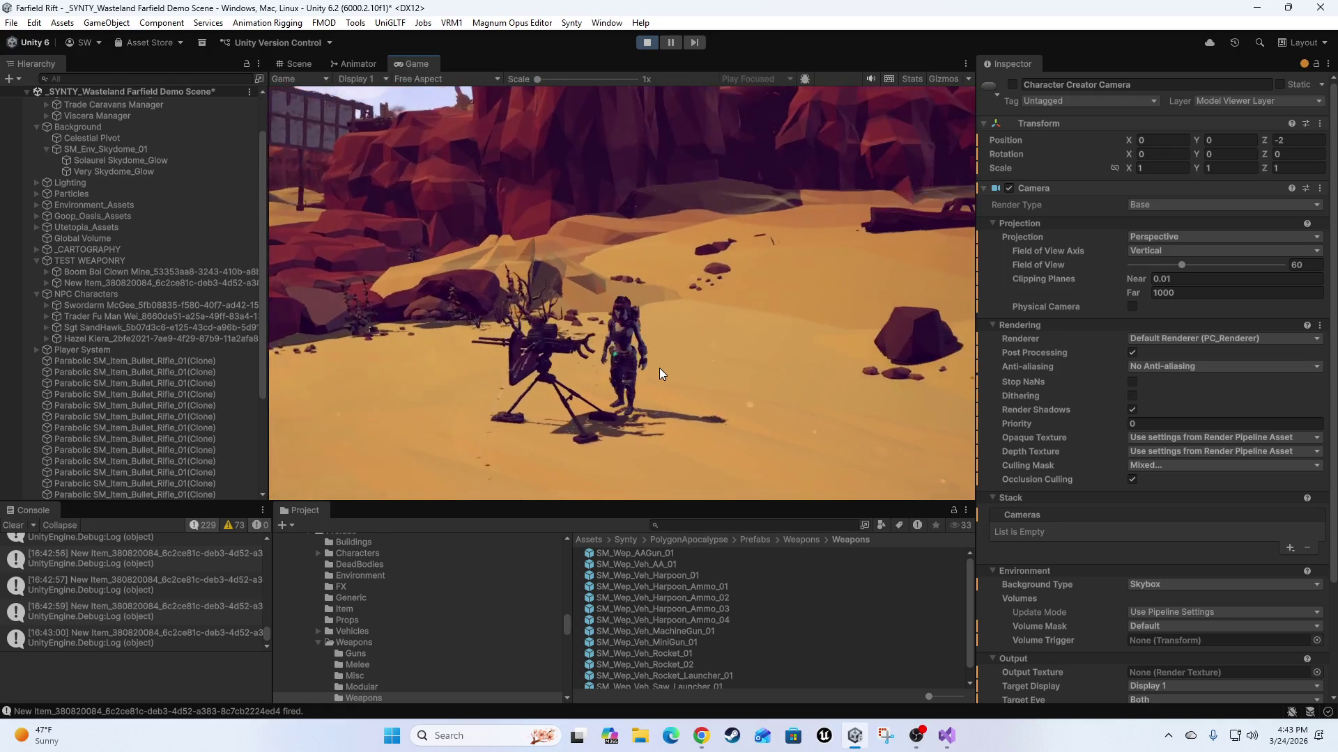
left_click(708, 364)
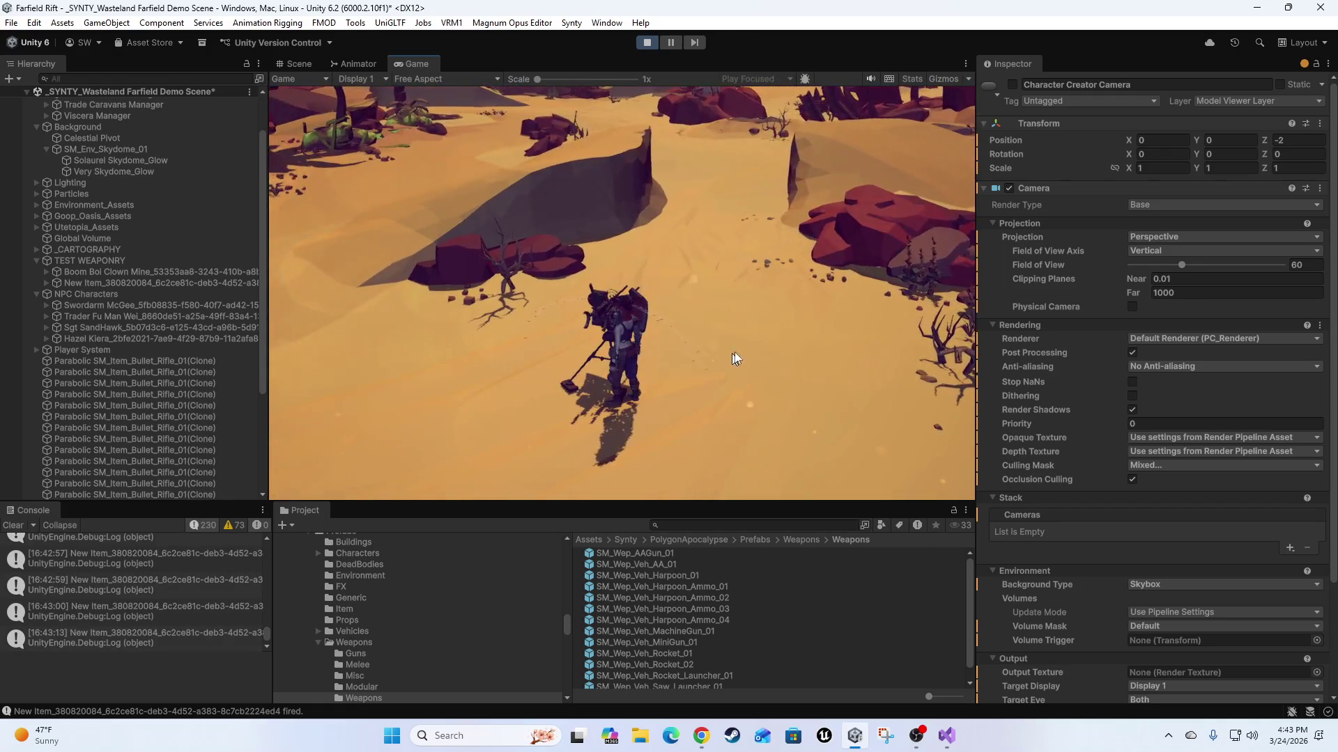
left_click(739, 351)
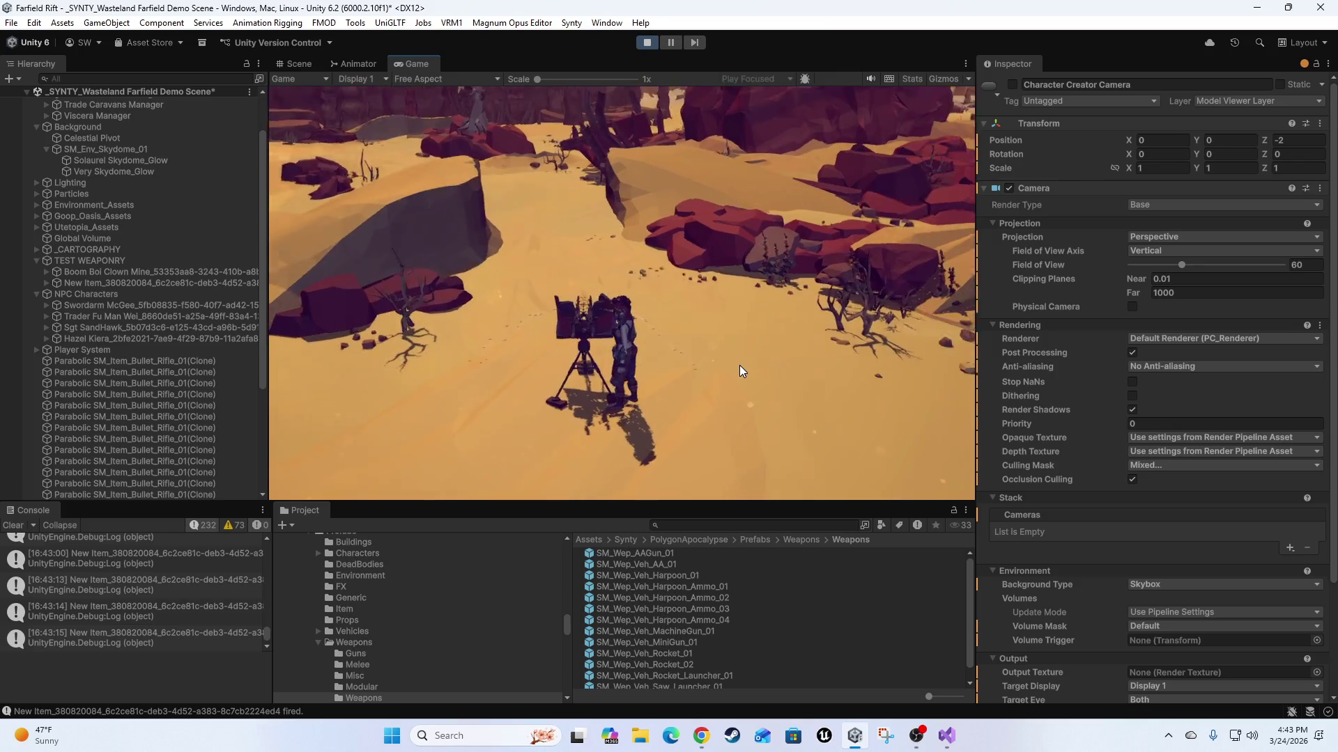
left_click(774, 351)
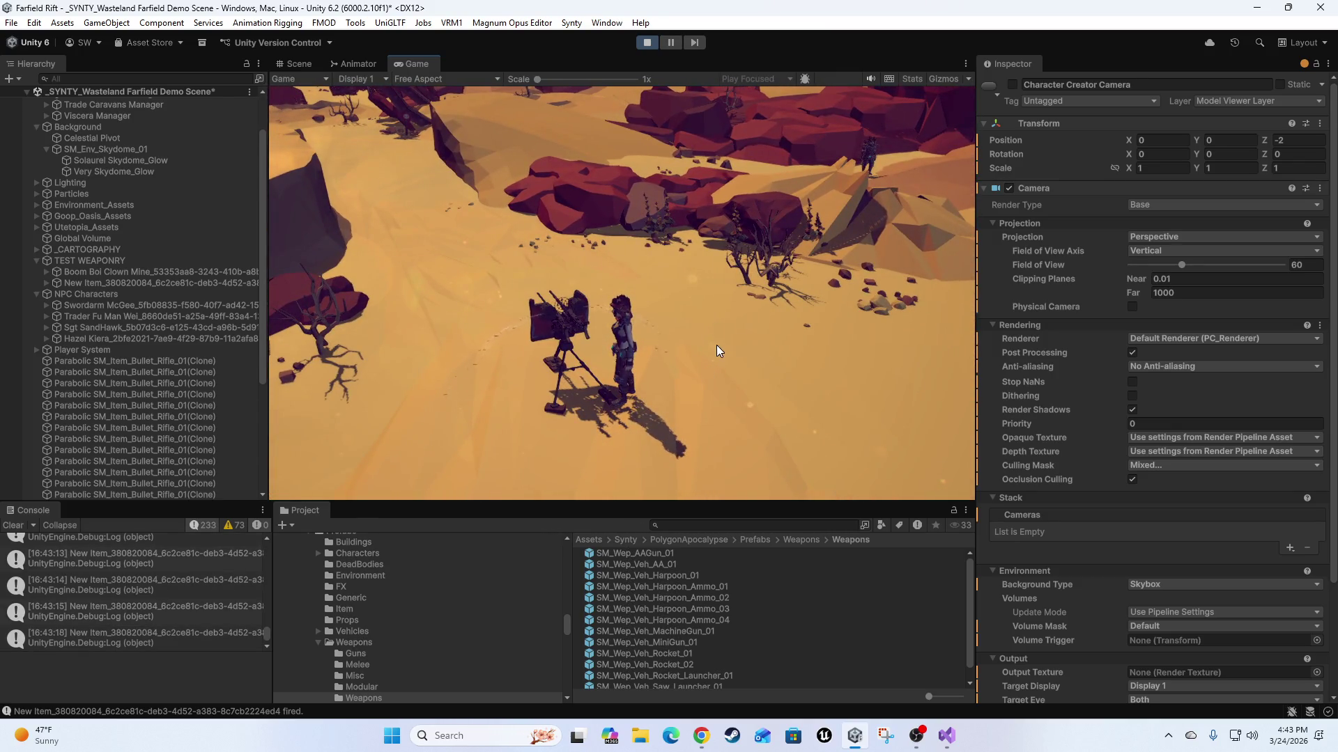
left_click(740, 367)
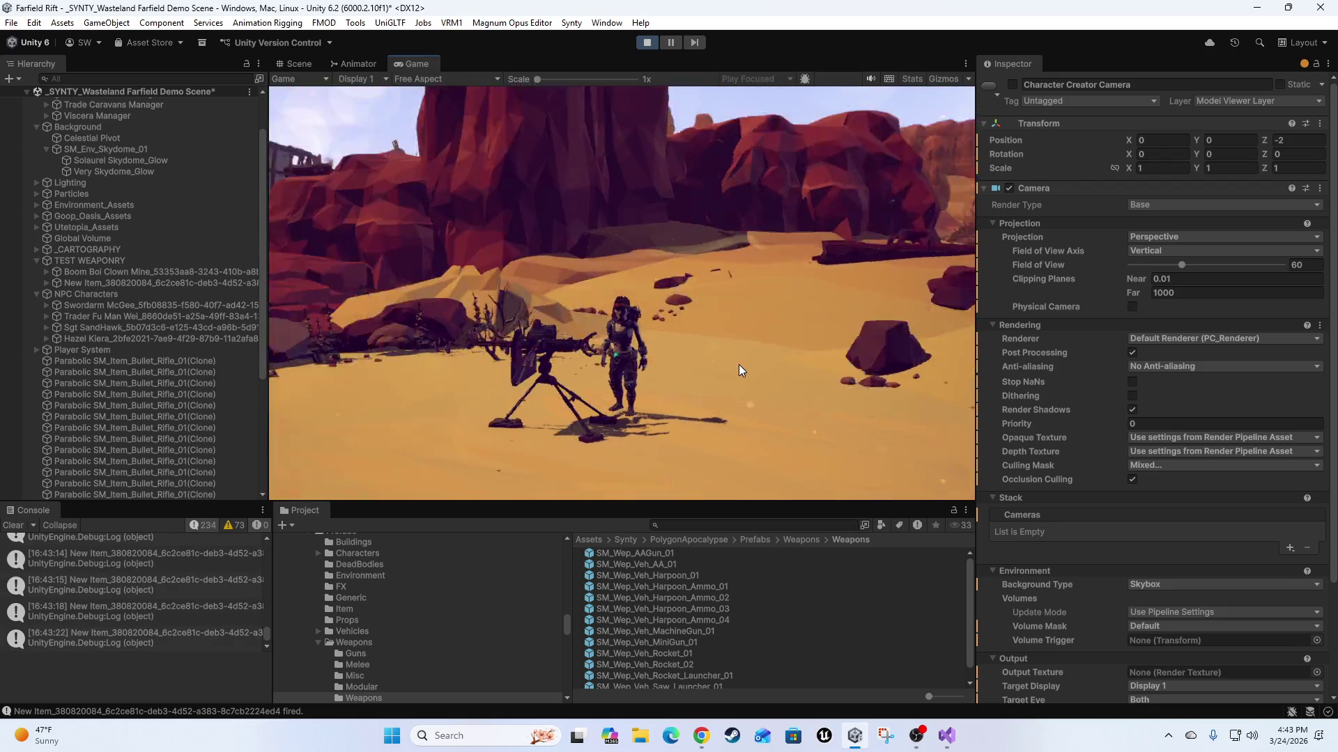
left_click(735, 371)
left_click(732, 373)
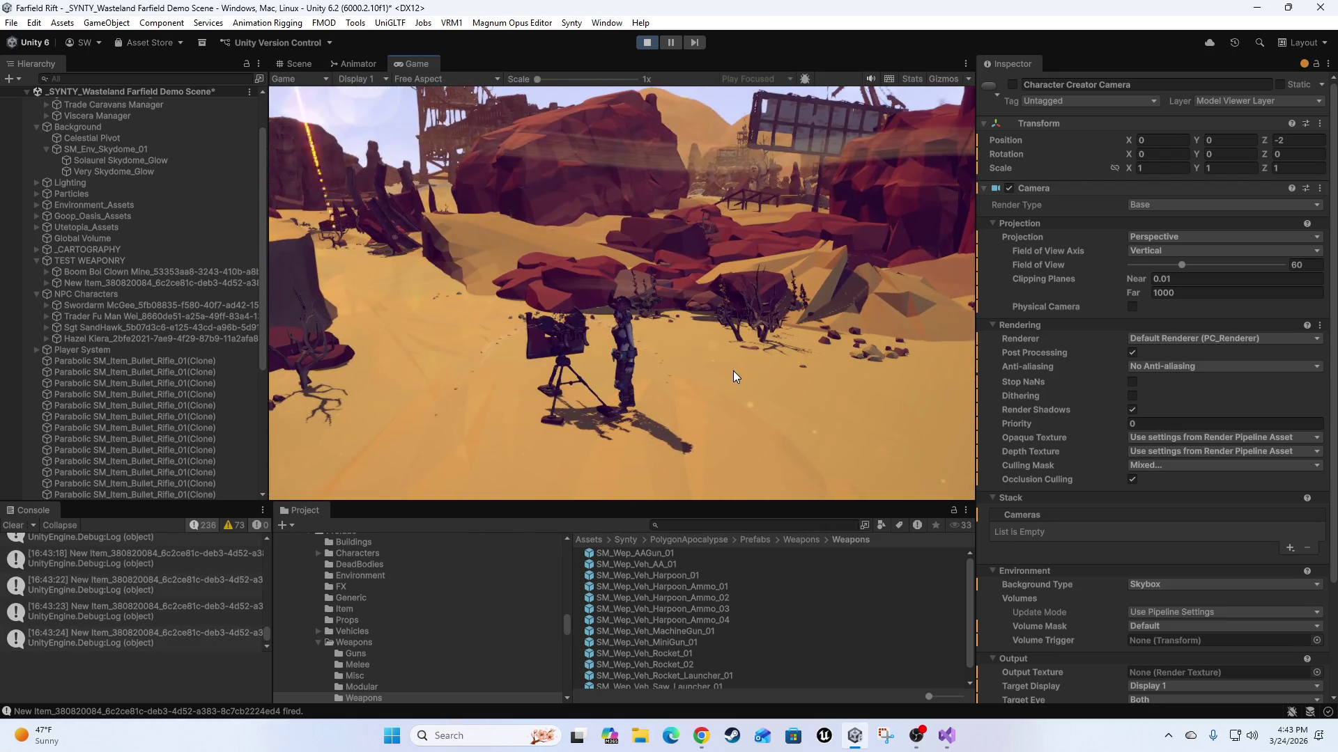
scroll(1130, 595, "down", 5)
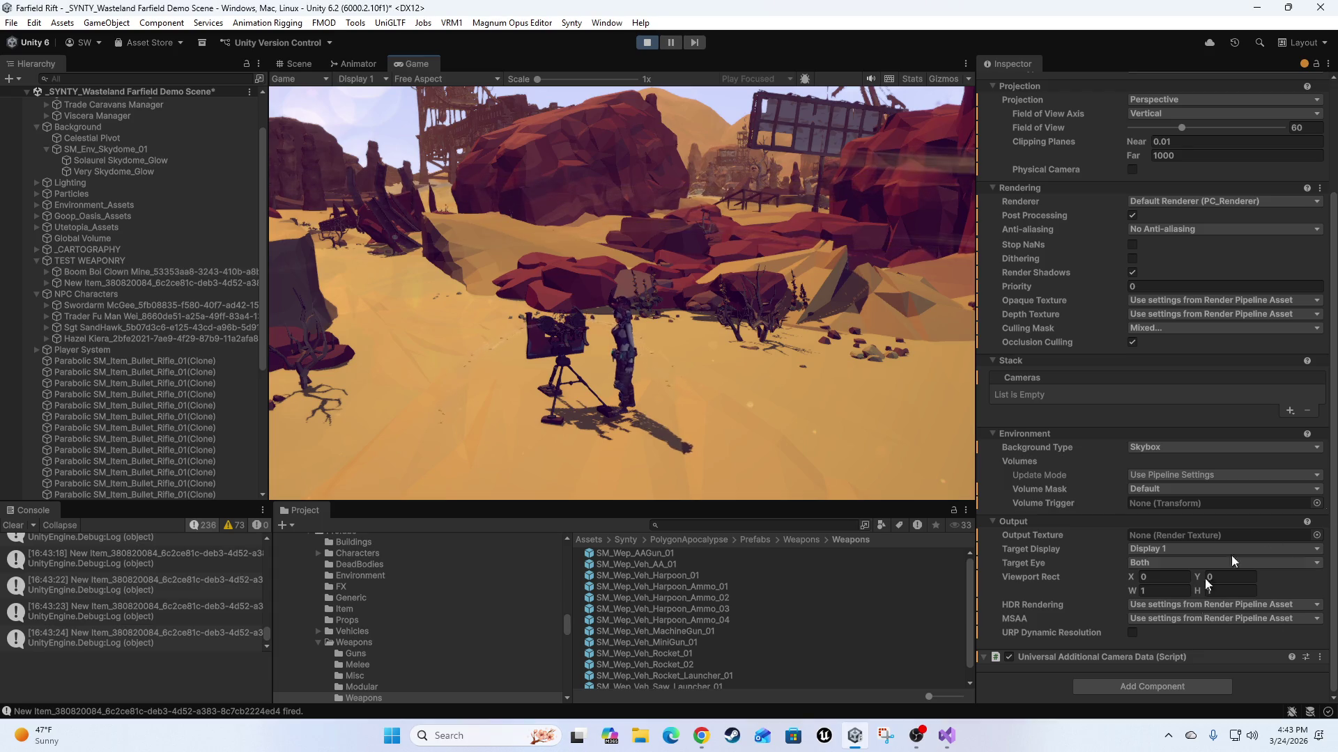
scroll(1127, 503, "up", 1)
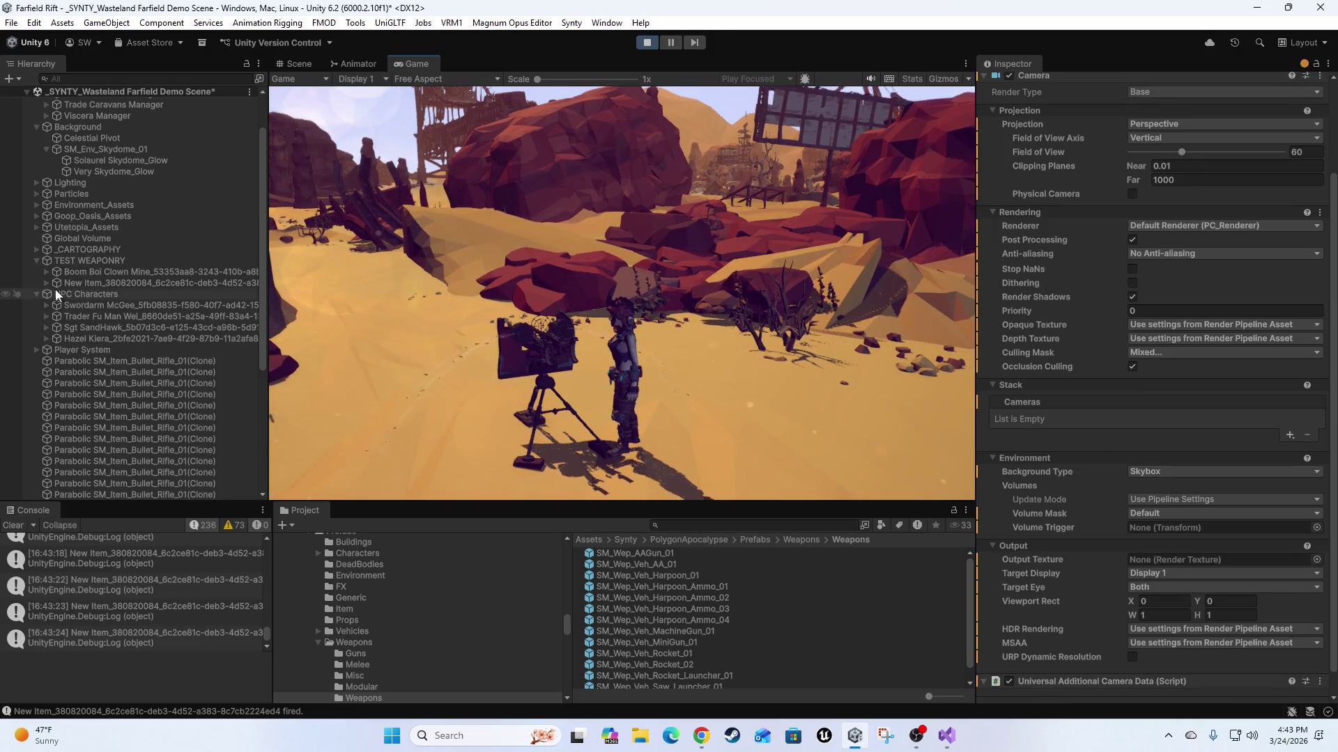
Select the turret under TEST WEAPONRY, set Shots Per Second to 6, and test-fire.
left_click(85, 261)
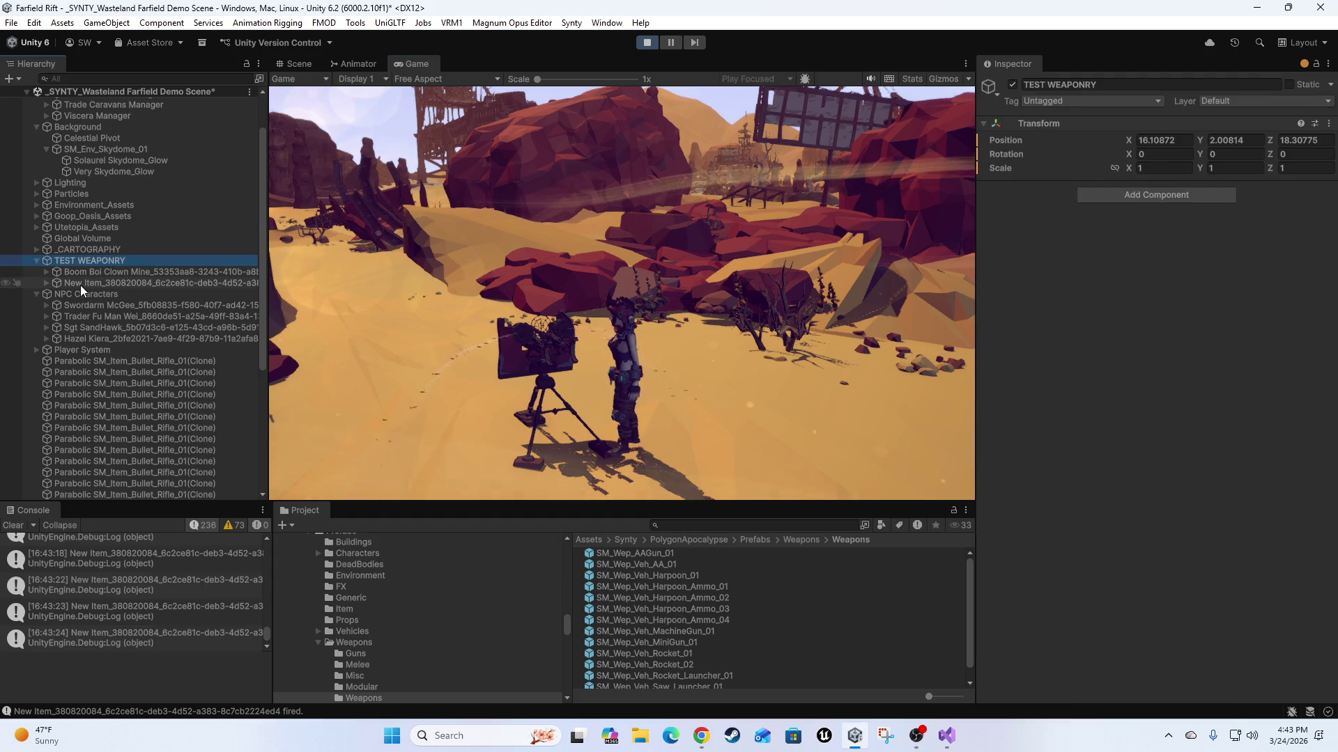
left_click(81, 283)
scroll(1098, 491, "down", 5)
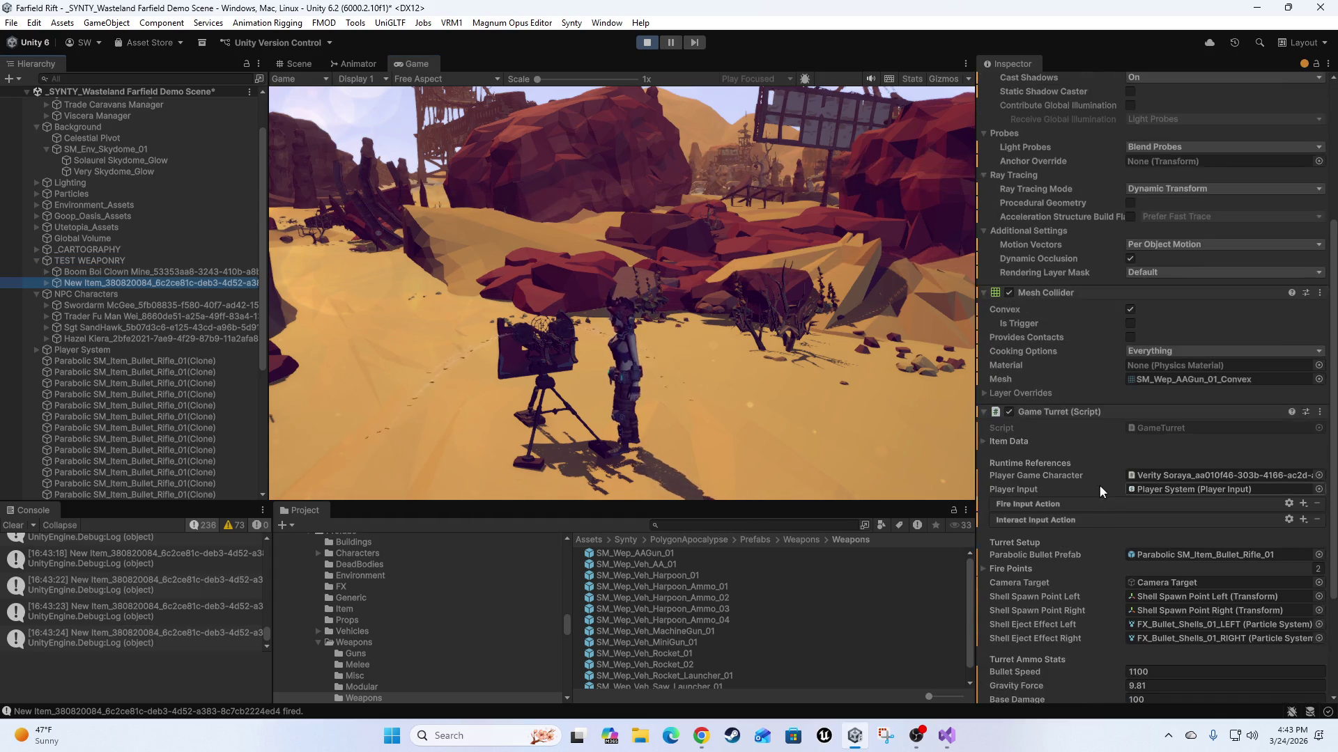
scroll(1098, 492, "down", 4)
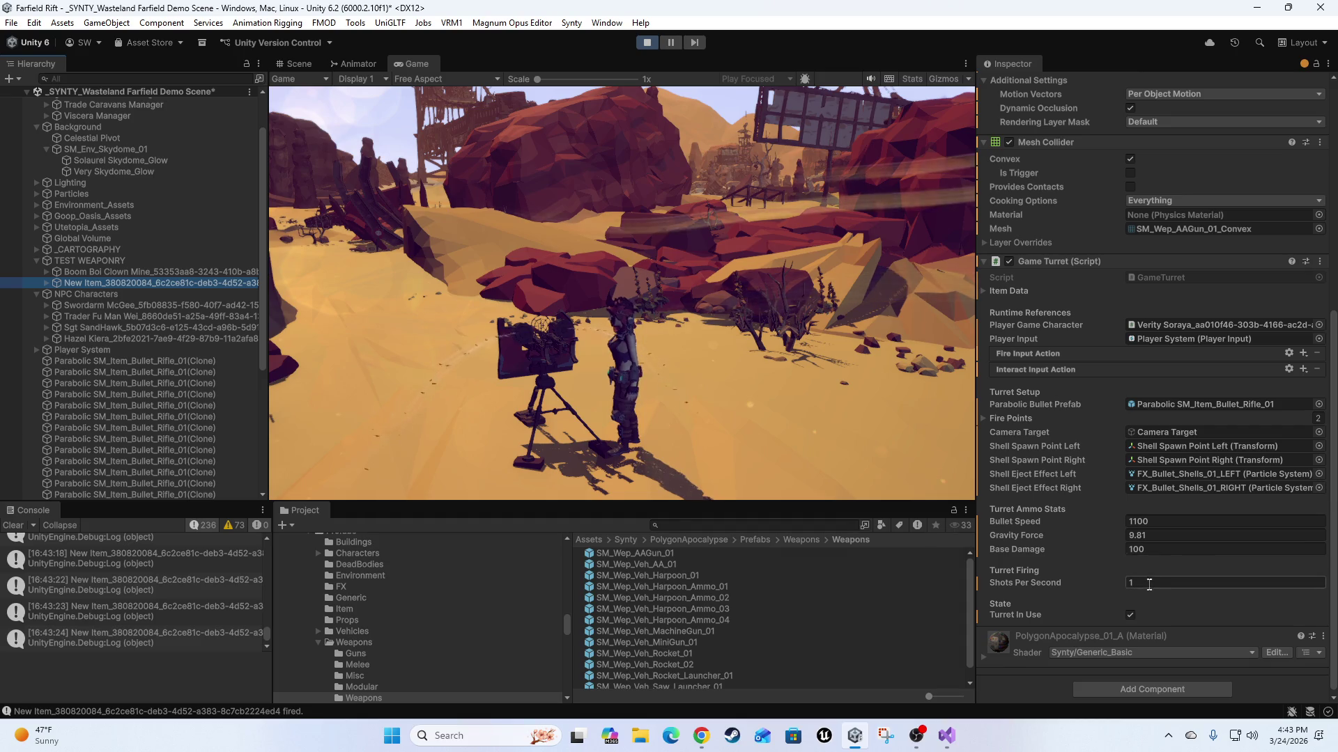
left_click(1225, 584)
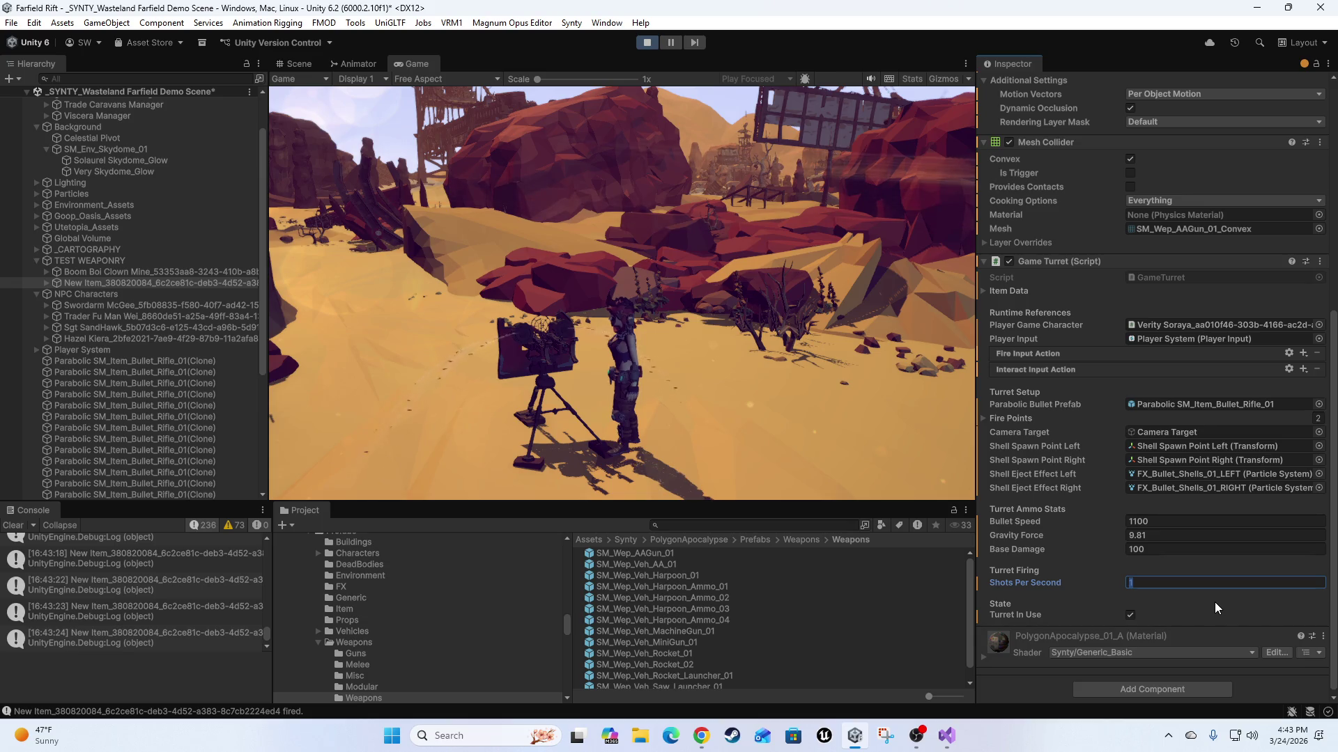
type("6")
left_click(762, 366)
left_click_drag(762, 365, 769, 364)
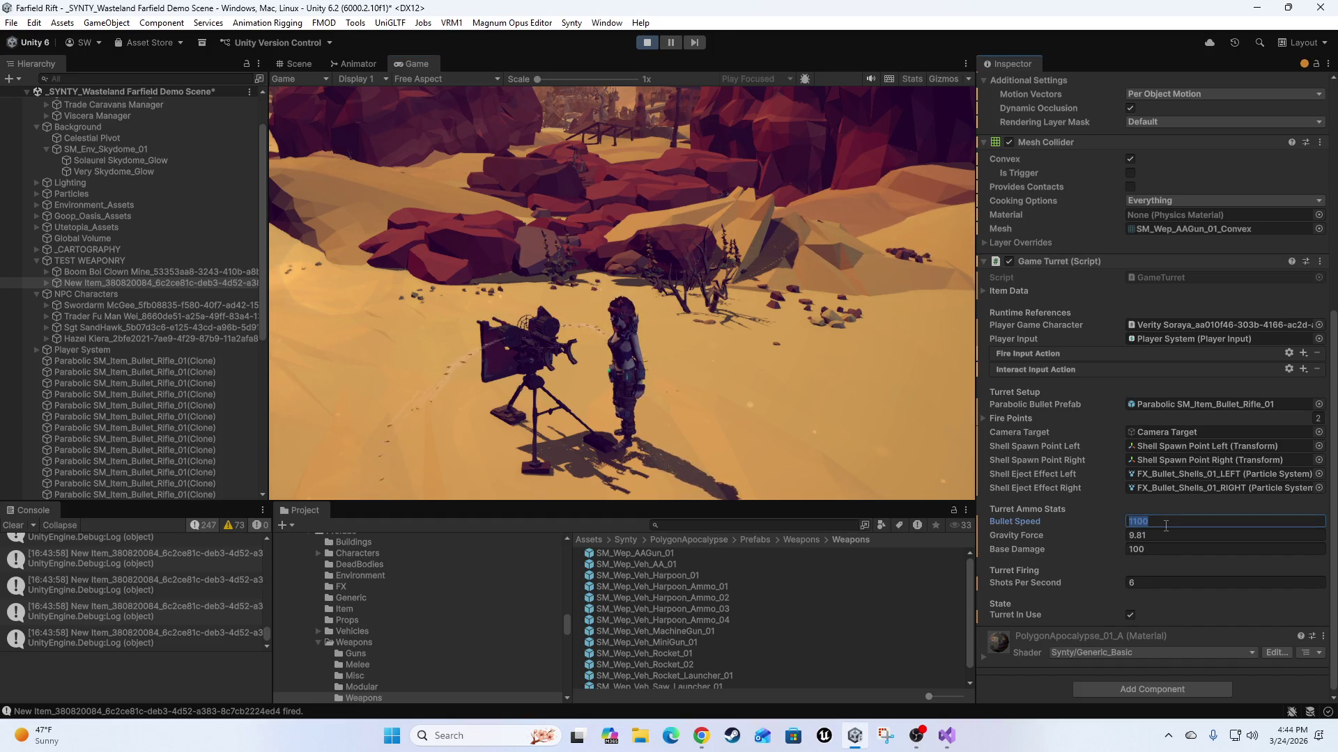
Lower the turret's Bullet Speed to 500, test-fire, then stop firing with E.
type("500")
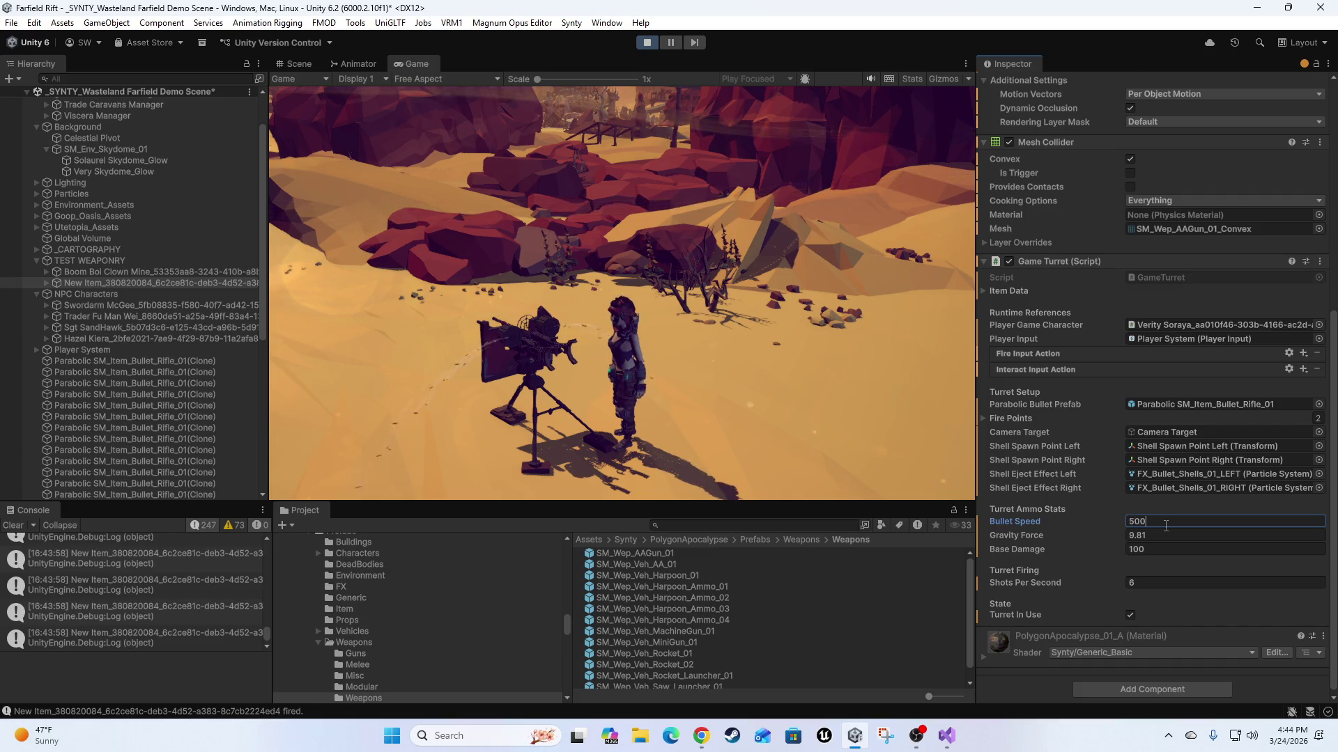
left_click(857, 358)
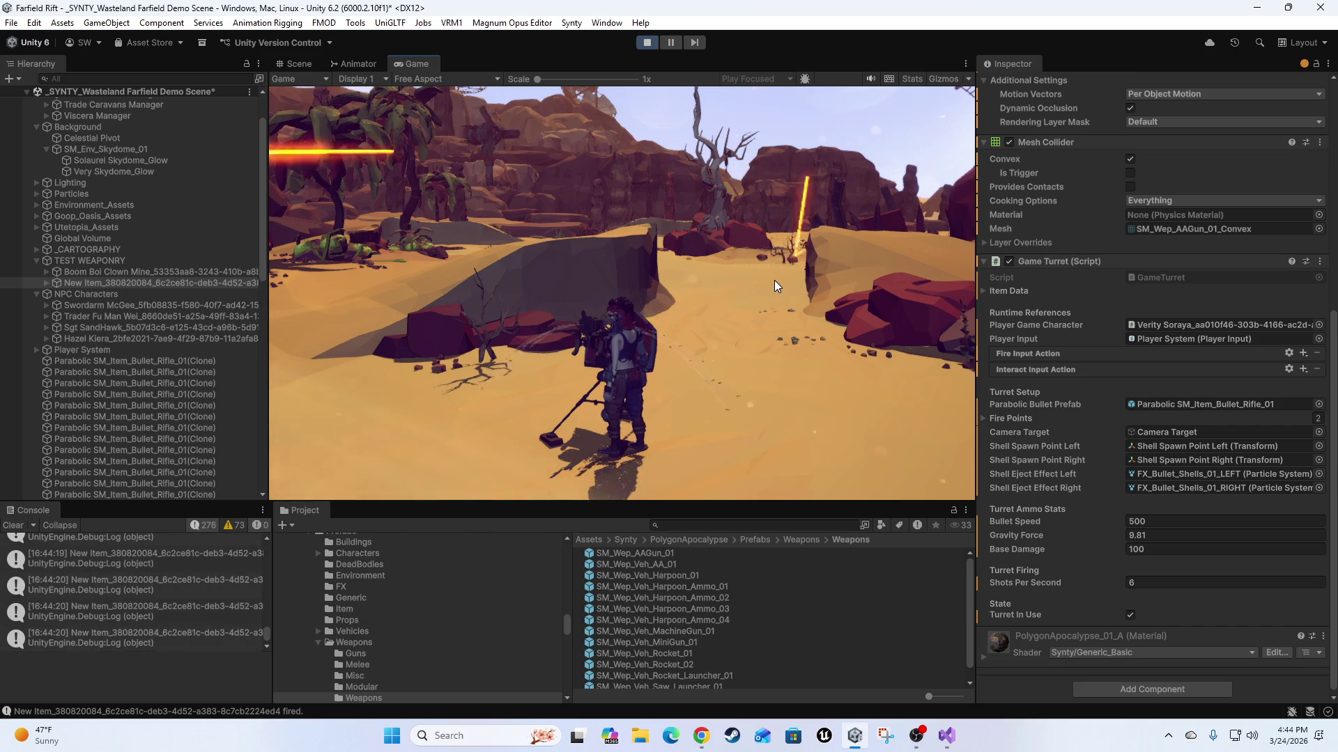
key("e")
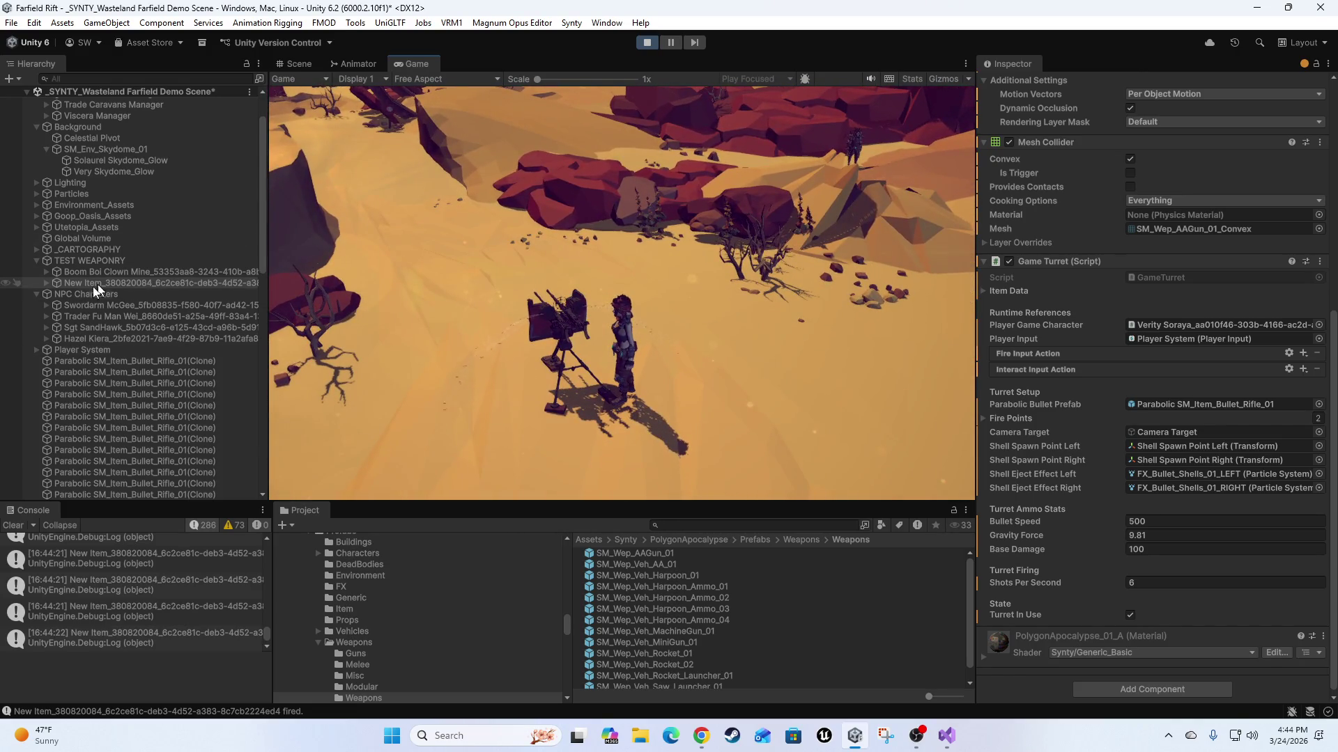
Rotate the SM_Wep_AAGun_Swivel_01 child part to 14.63 on Y.
left_click(46, 283)
left_click(113, 294)
left_click_drag(1200, 154, 1169, 158)
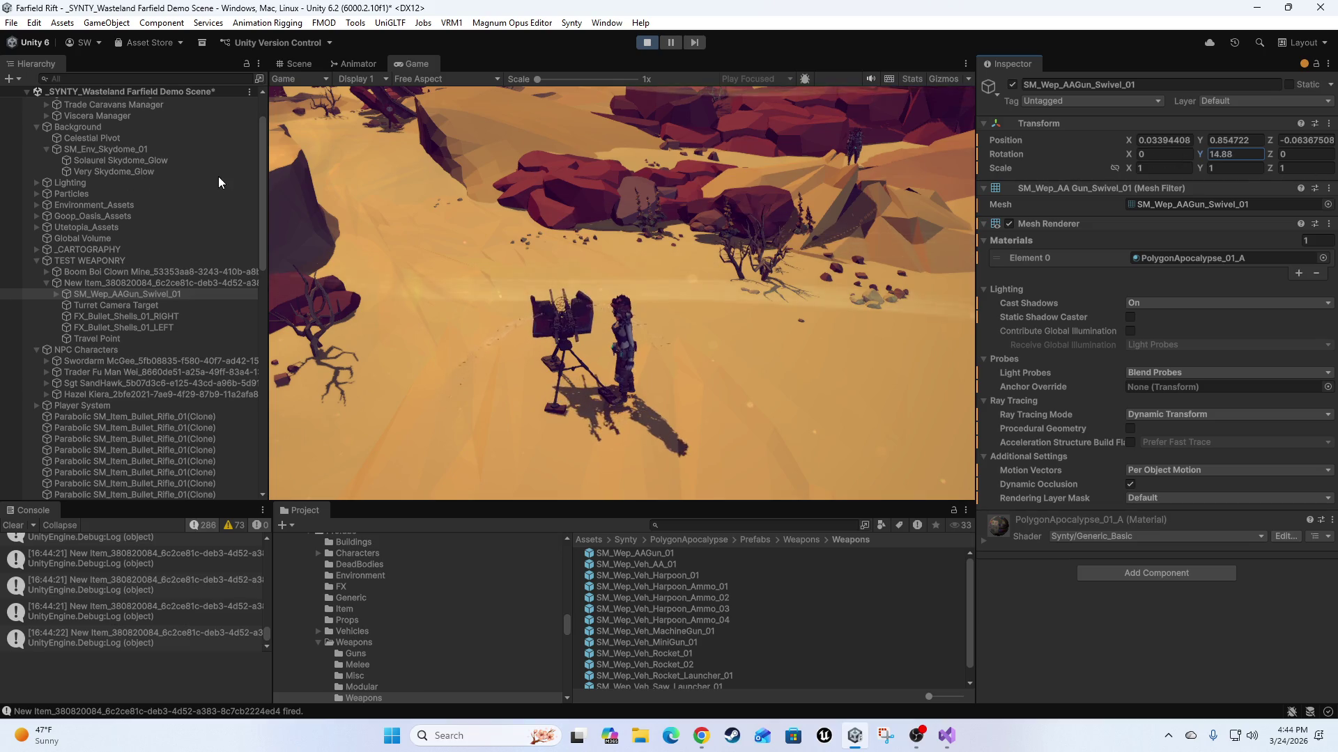
left_click(626, 190)
scroll(656, 263, "up", 3)
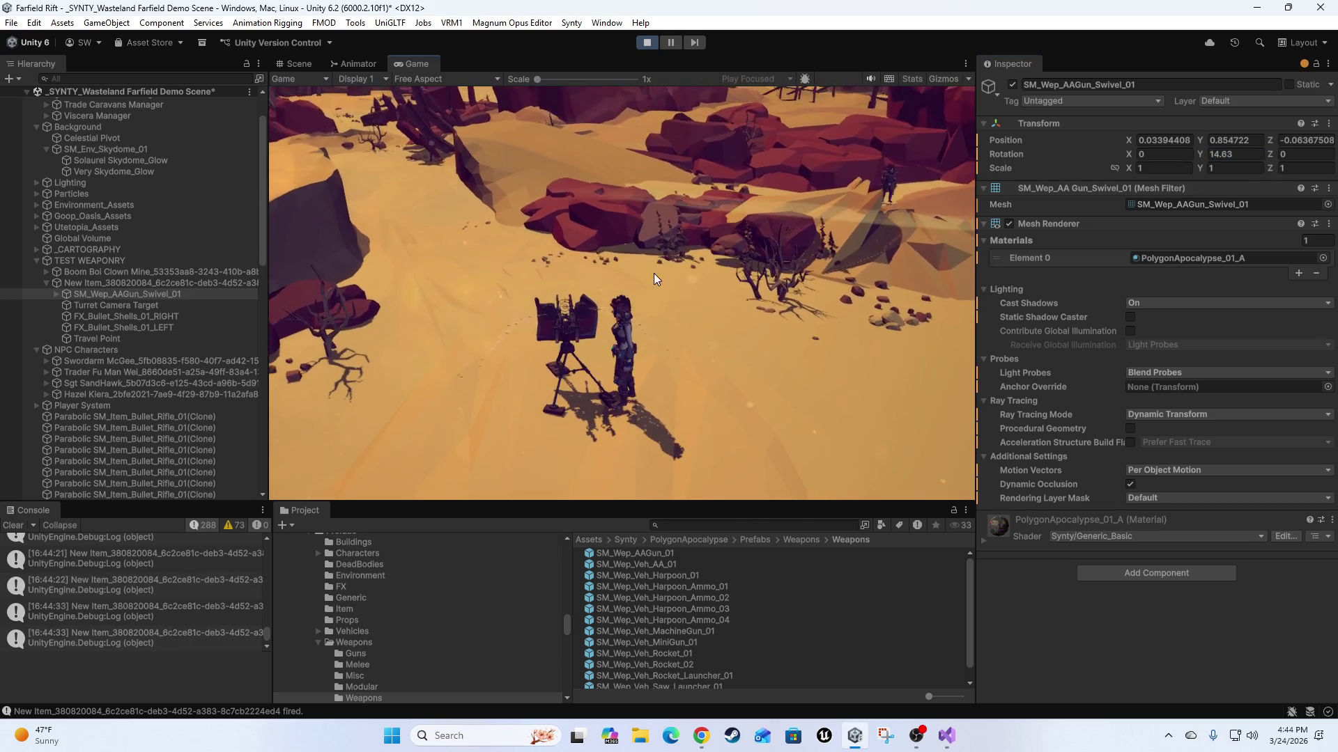
scroll(679, 258, "up", 2)
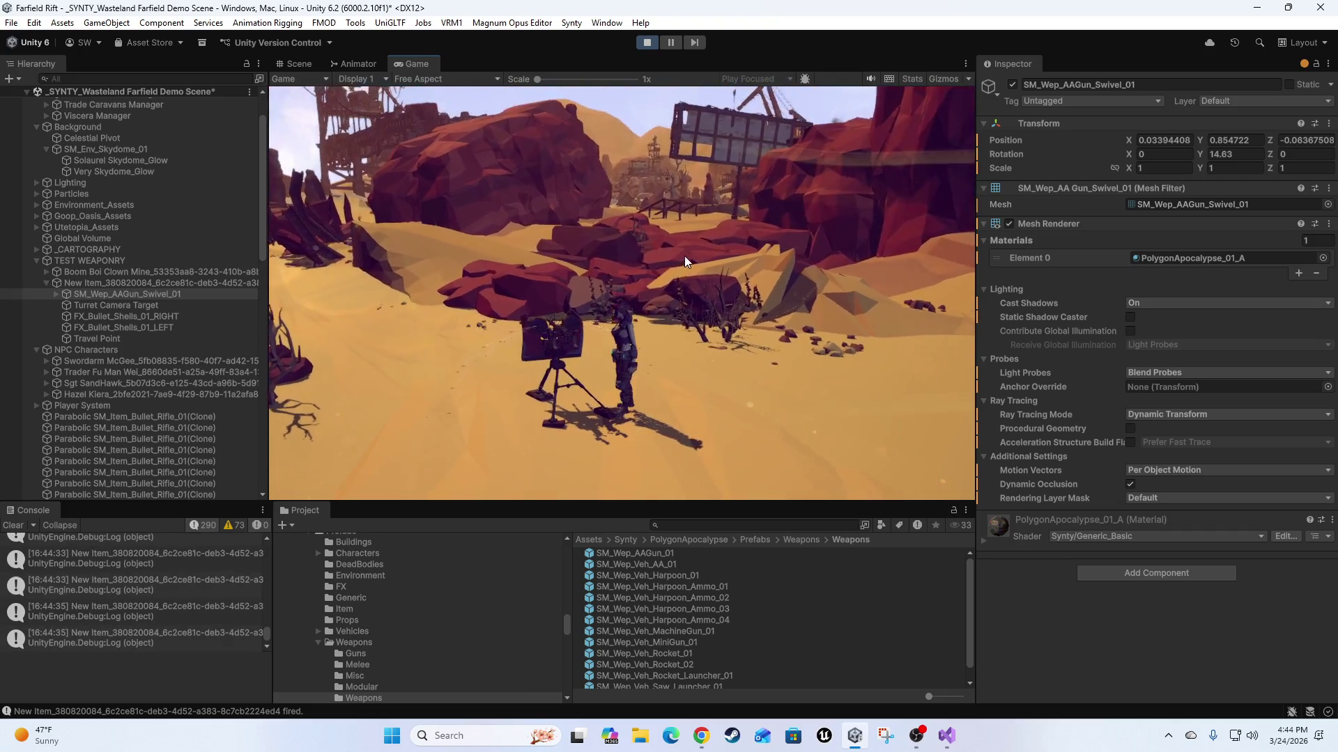
scroll(695, 248, "up", 3)
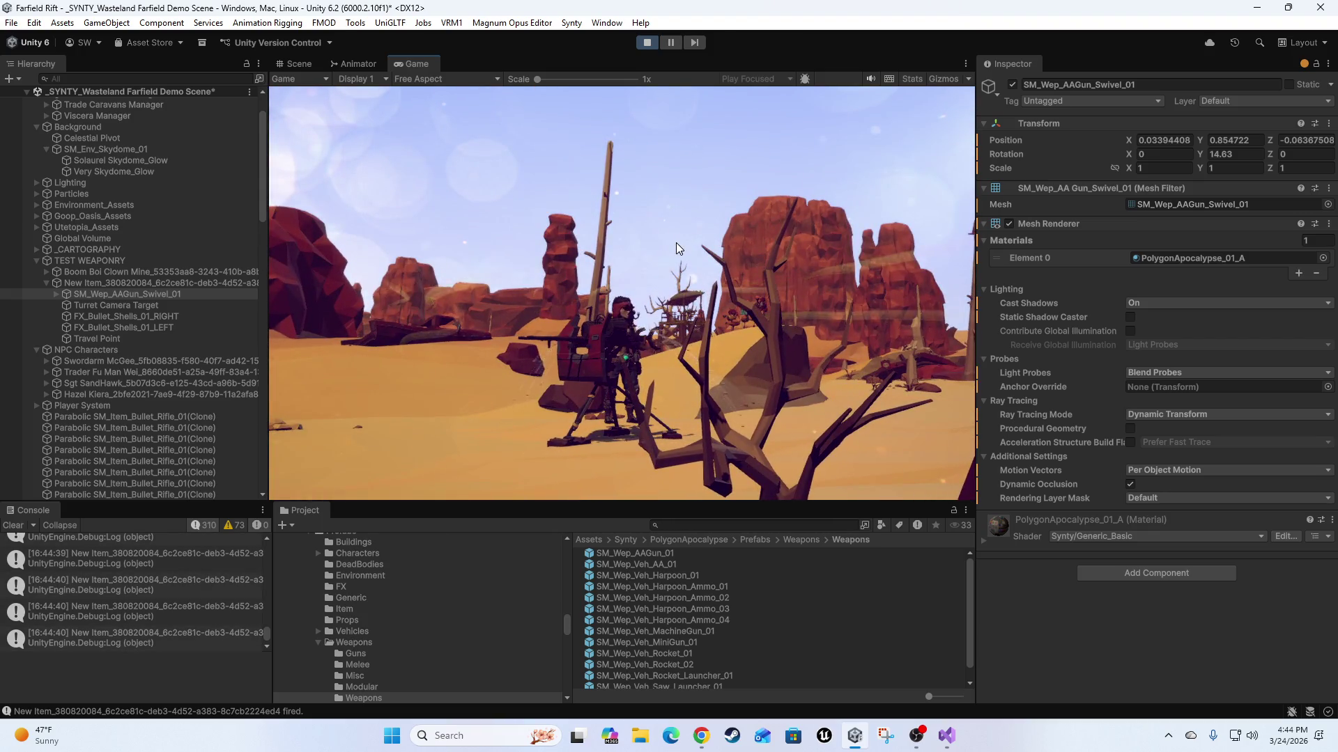
Switch to the top-down camera and fire the turret at different areas.
key("Tab")
scroll(684, 274, "down", 5)
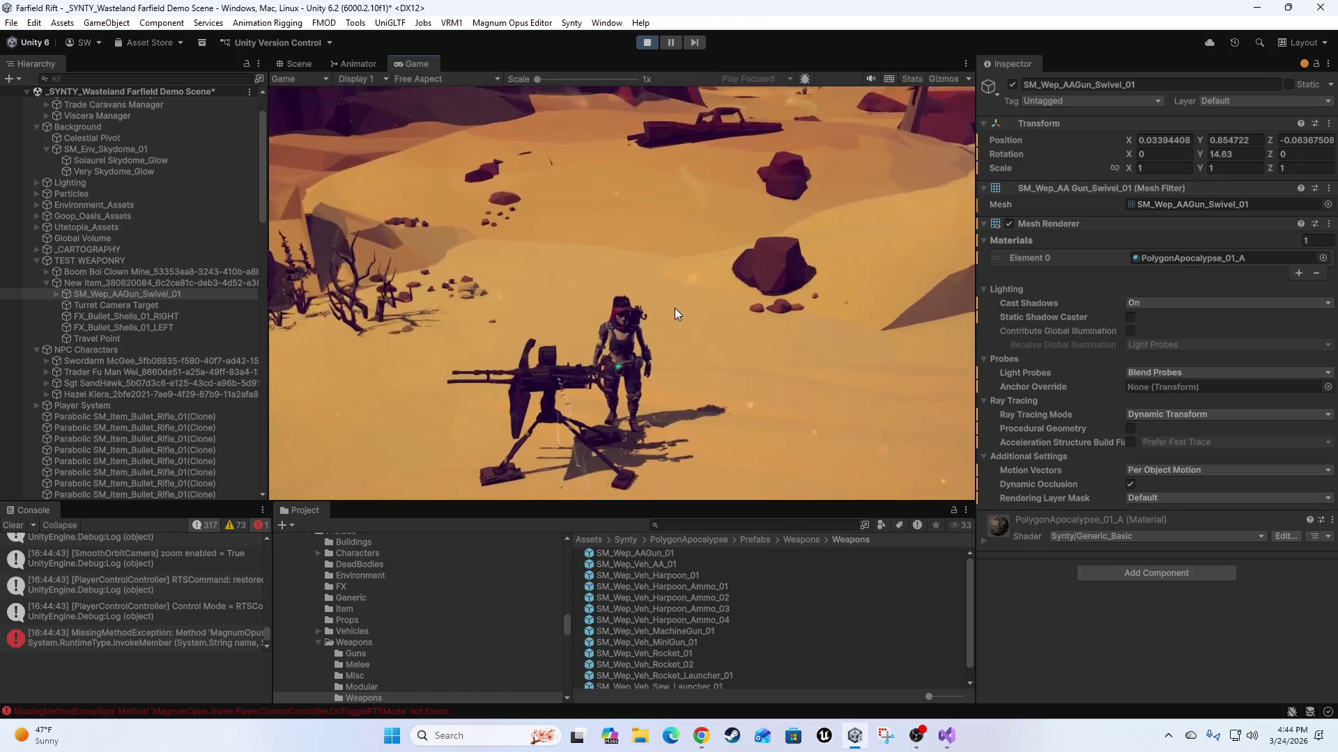
left_click(673, 349)
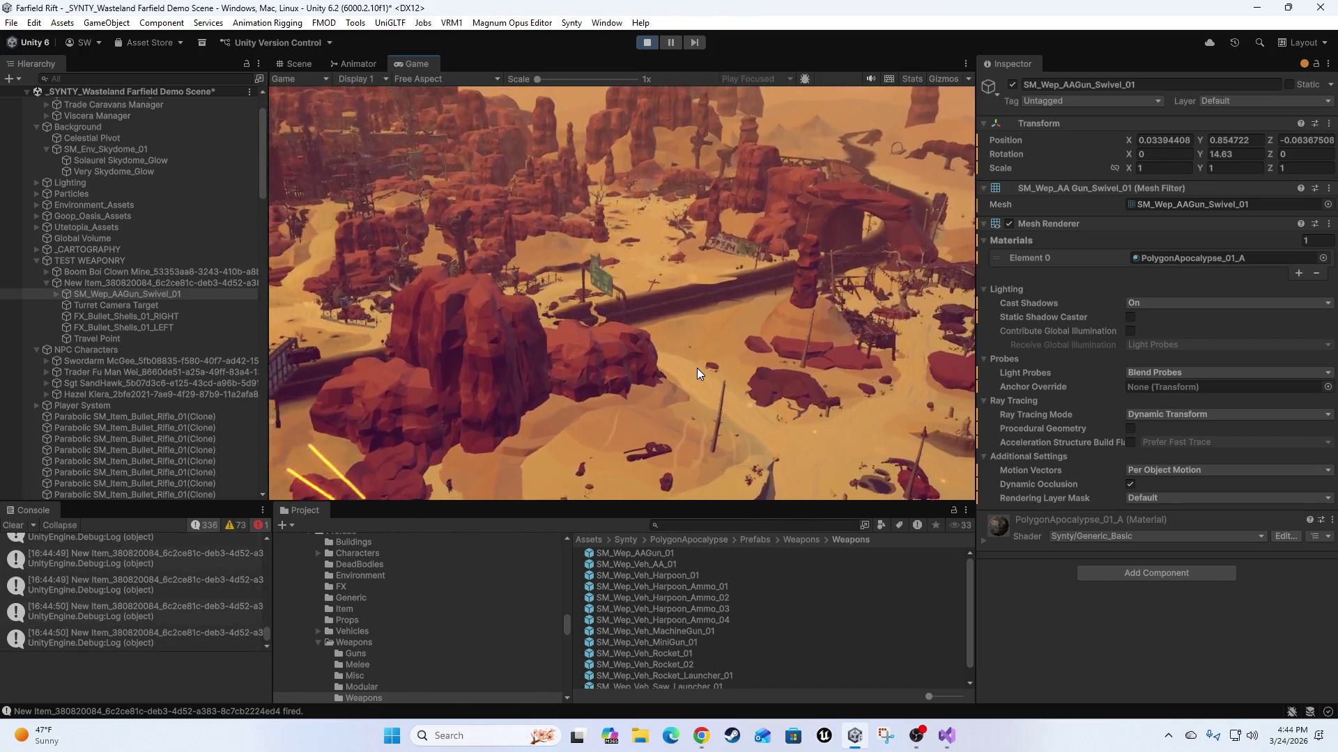
left_click(642, 374)
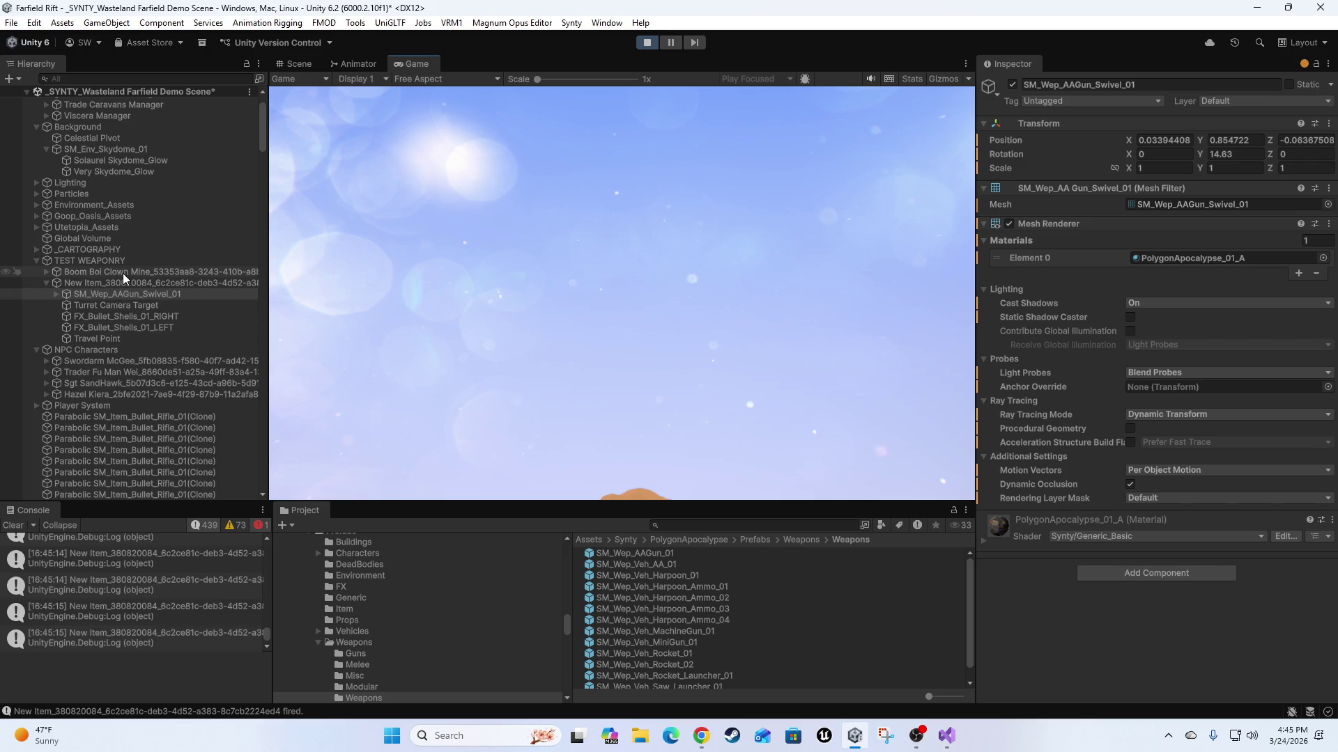
Reselect the turret object and change its Bullet Speed to 50.
left_click(90, 284)
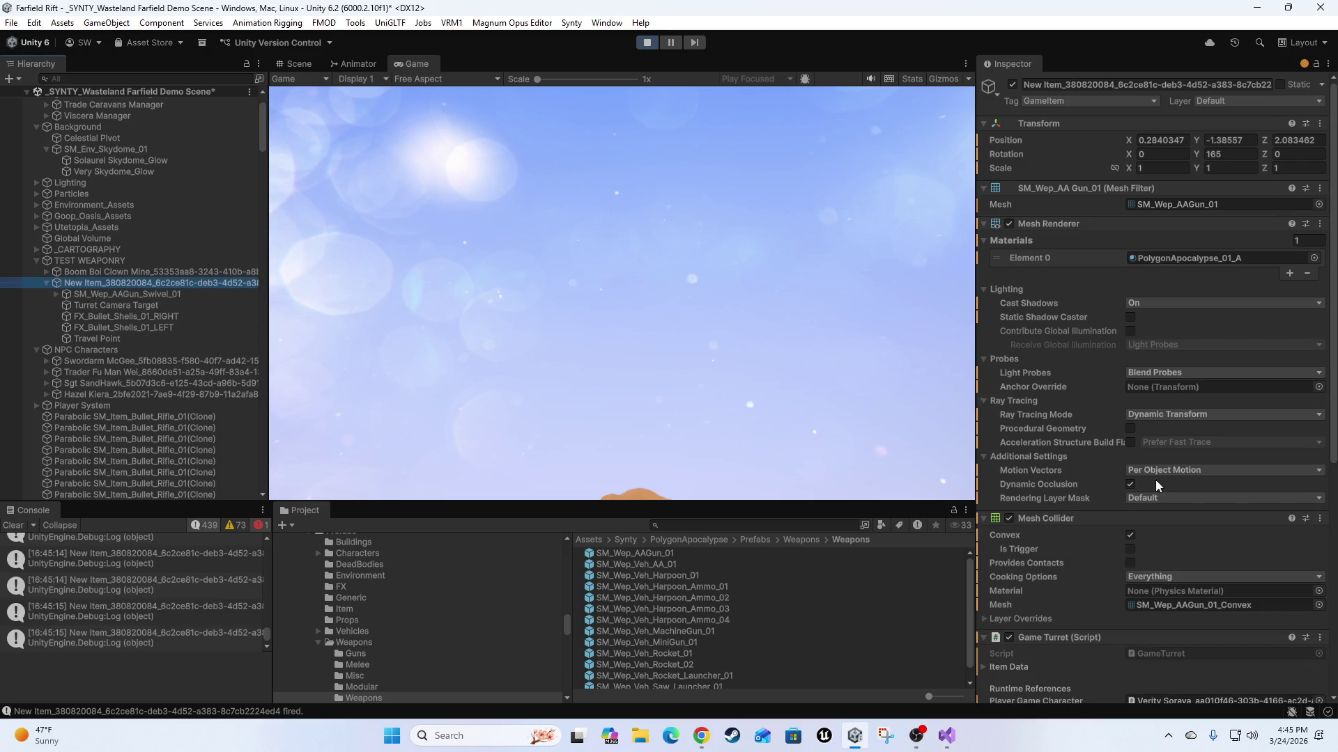
scroll(1156, 479, "down", 10)
left_click(1178, 516)
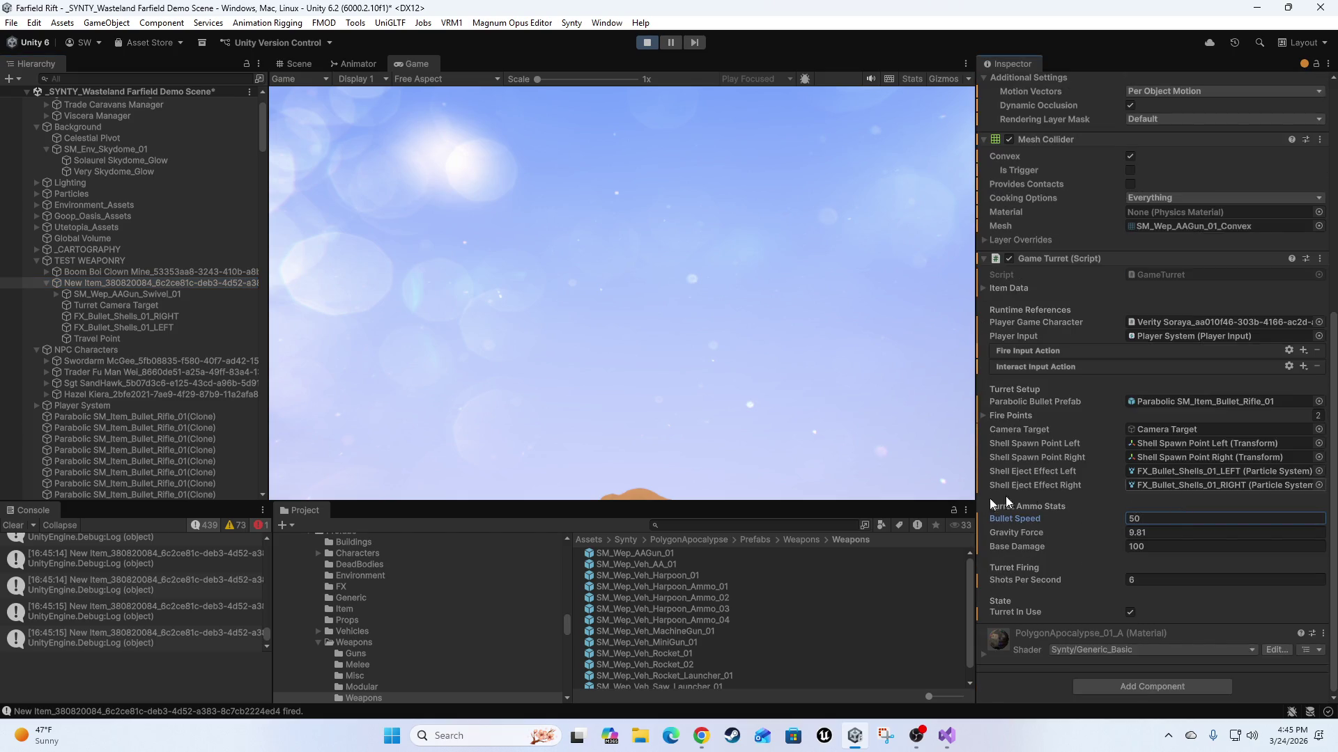
Test-fire with Bullet Speed 75, set Shots Per Second to 10, and select the AA gun swivel.
left_click(767, 394)
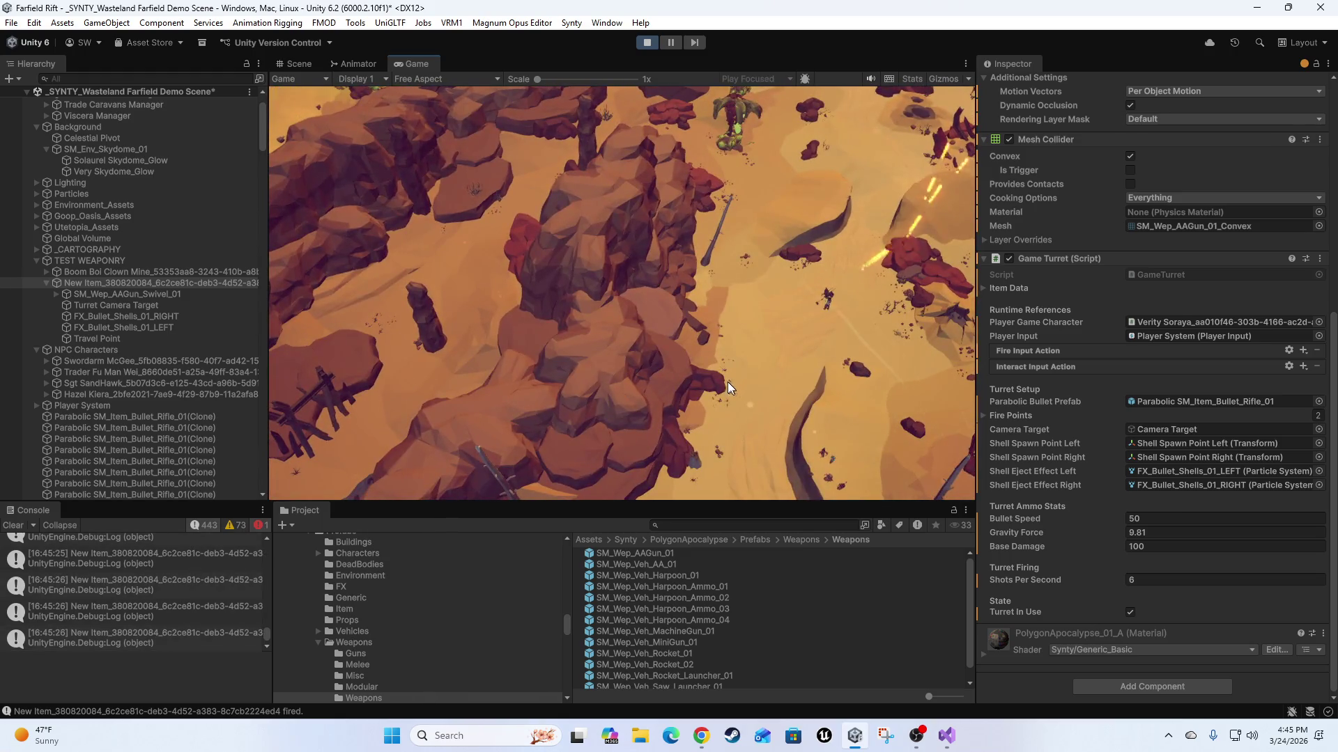
left_click(706, 371)
left_click_drag(705, 369, 677, 379)
type("75")
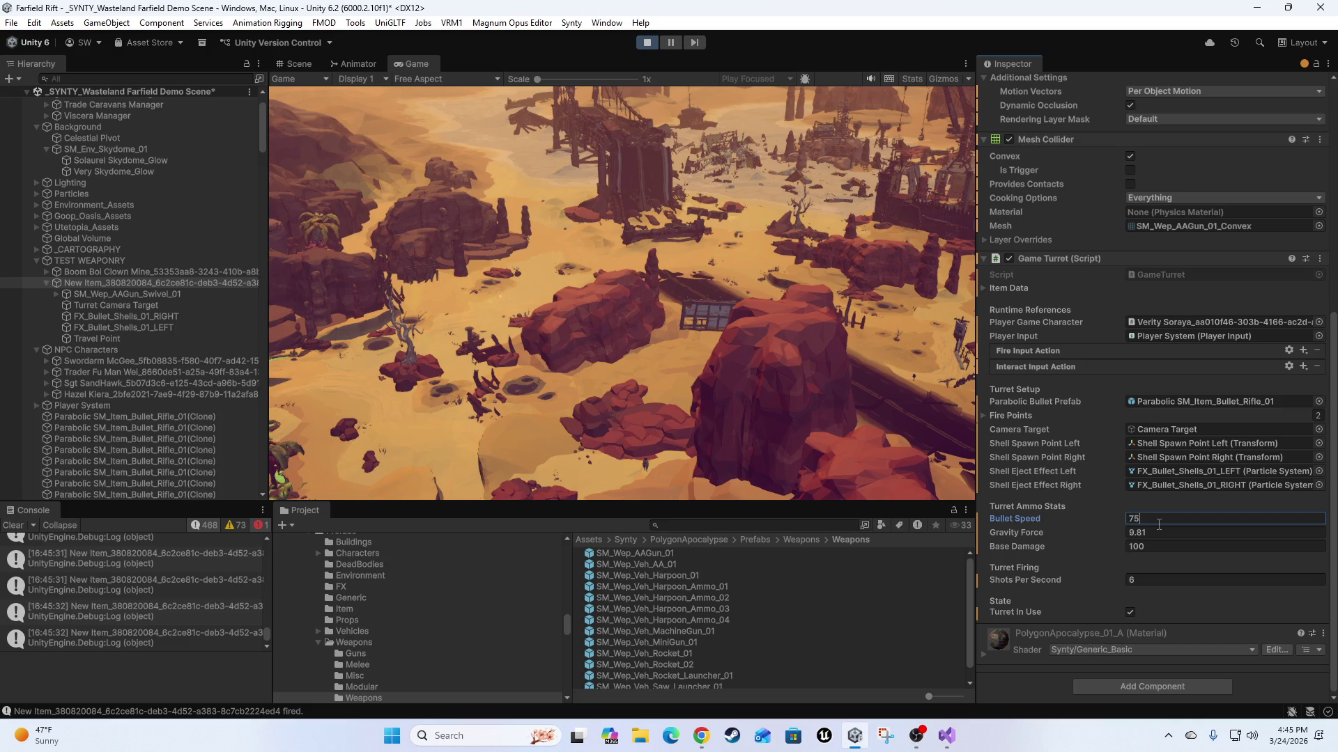
key("Tab")
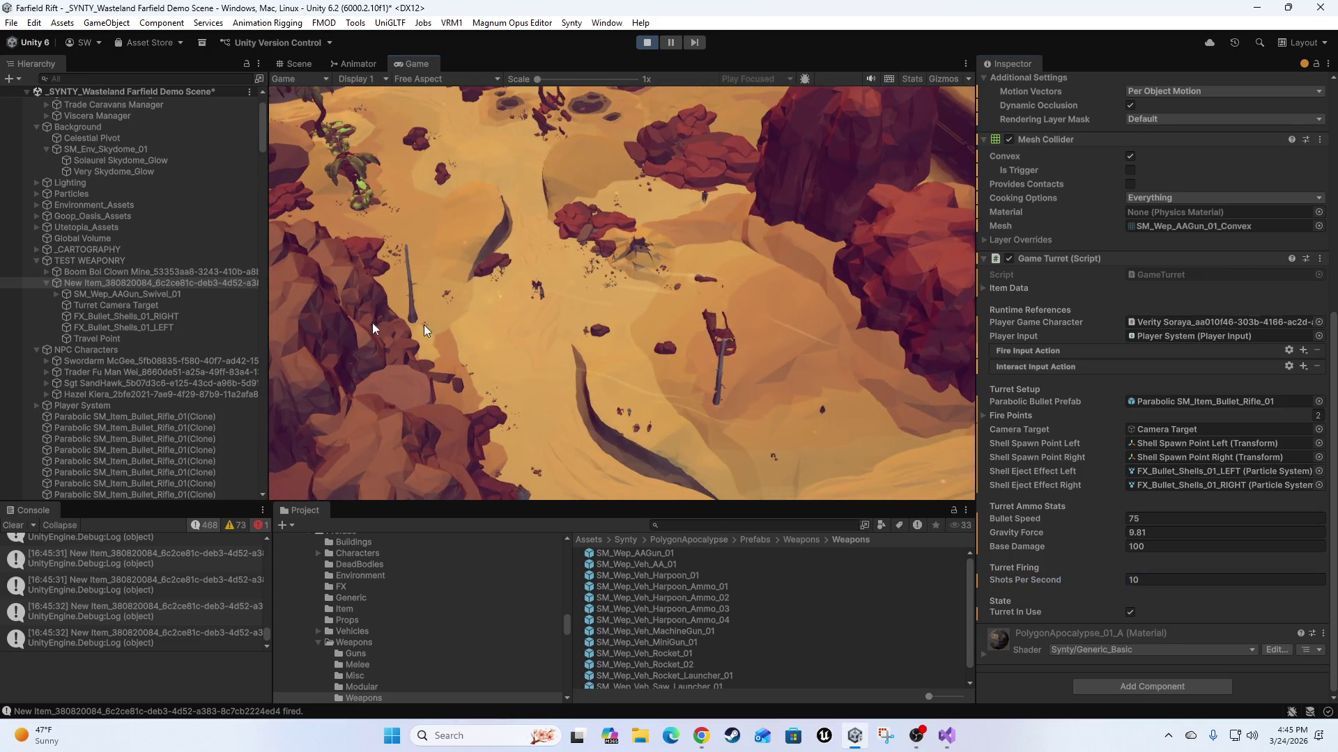
left_click(84, 295)
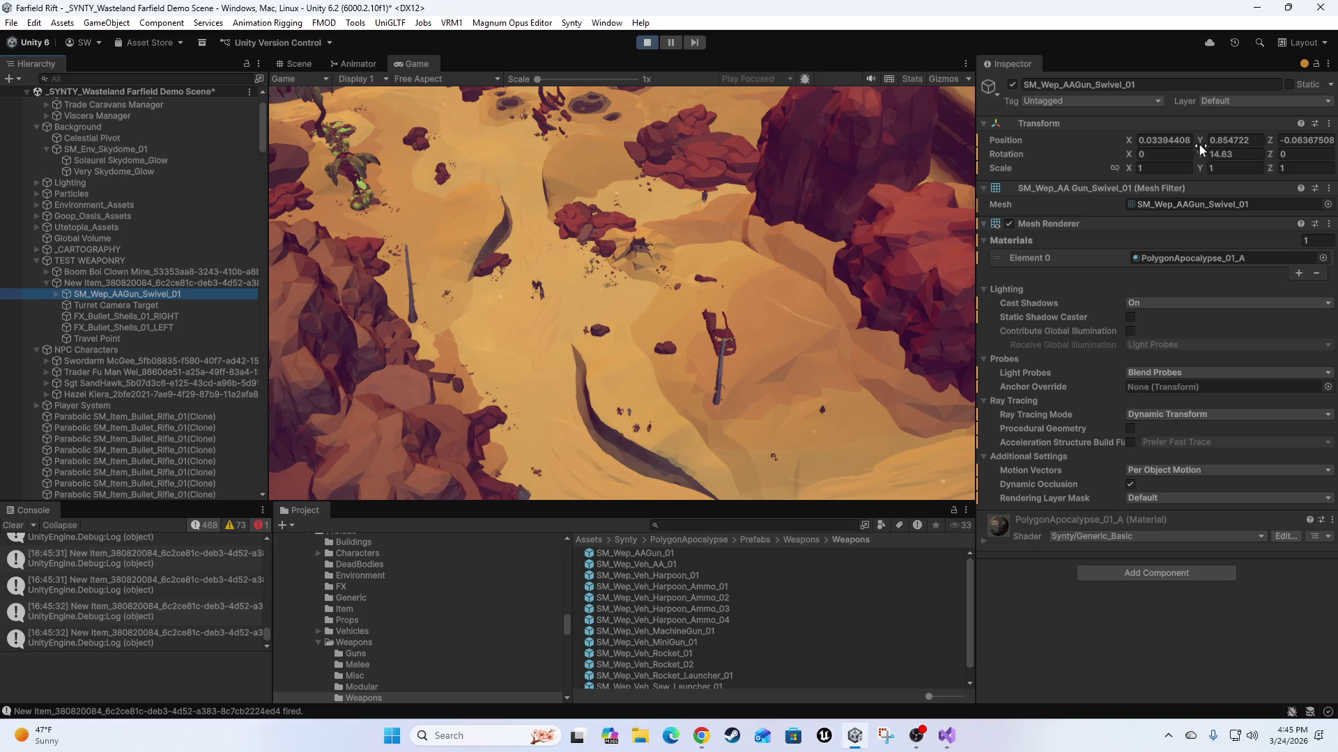
With the game running, scrub the swivel's Rotation Y to 29.3 and confirm a new X tilt.
left_click(785, 245)
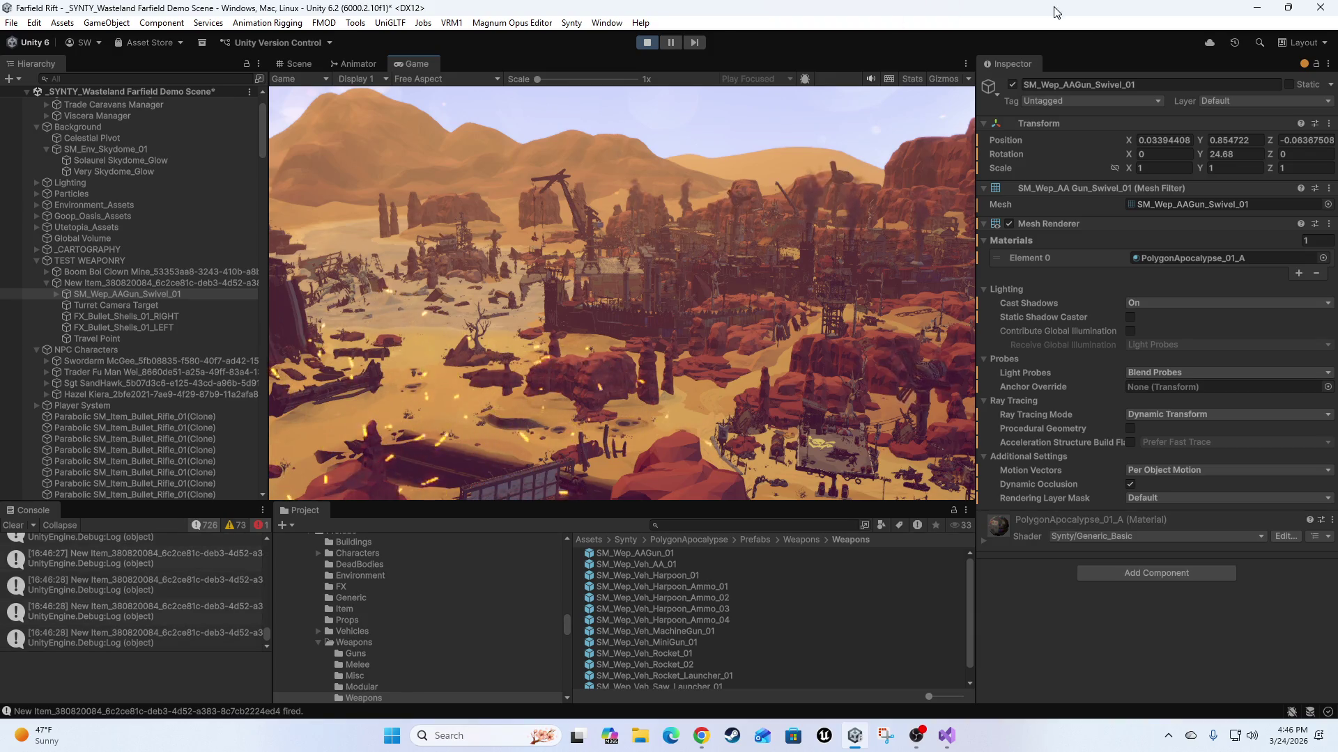
left_click_drag(1201, 153, 1238, 156)
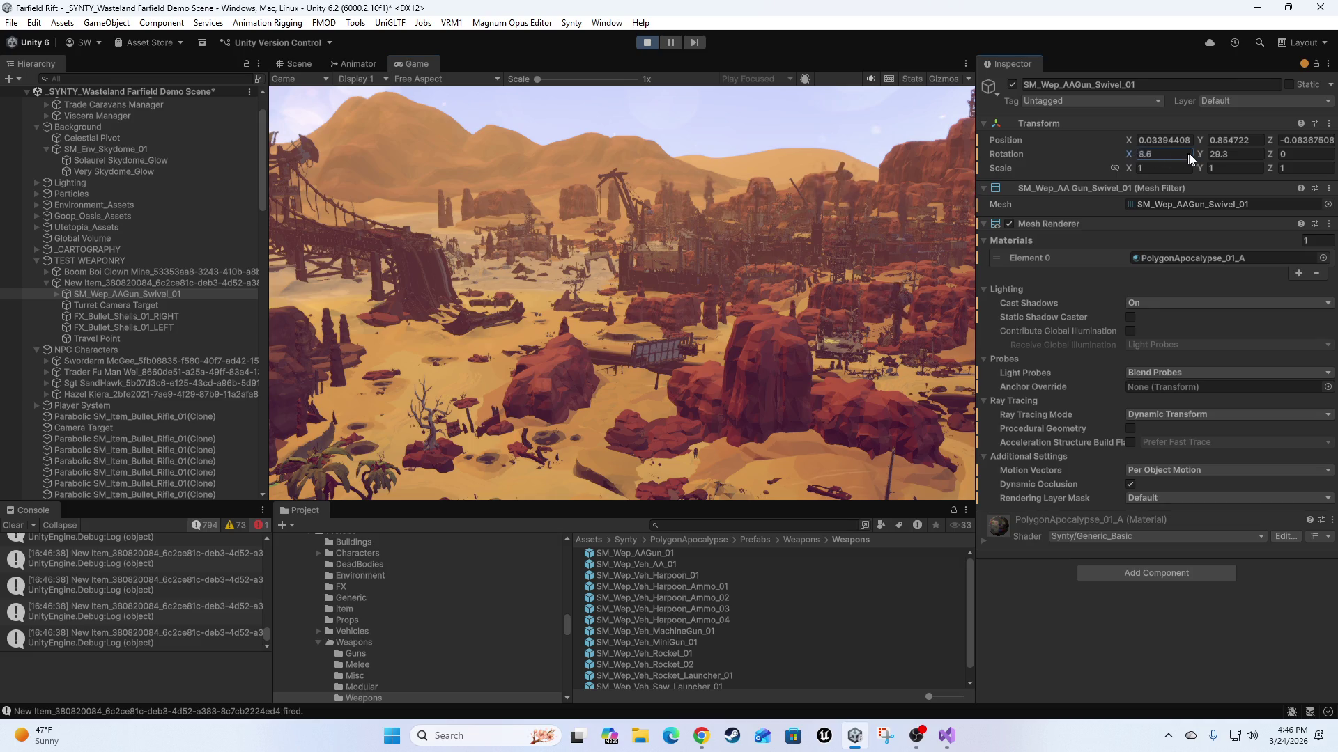
left_click(876, 248)
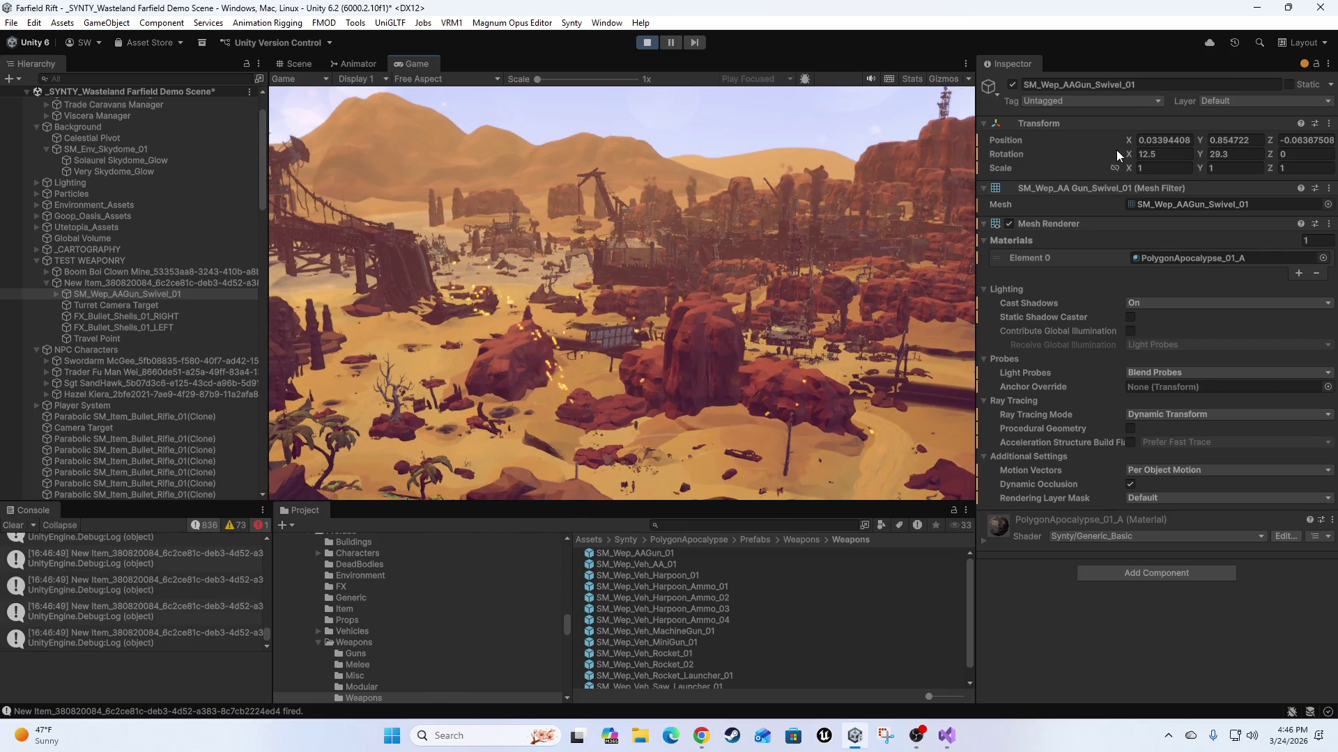
Tilt the swivel to 16.1, then swing its yaw through 43.7 and 54.2 back to about 34.8.
type("16.1")
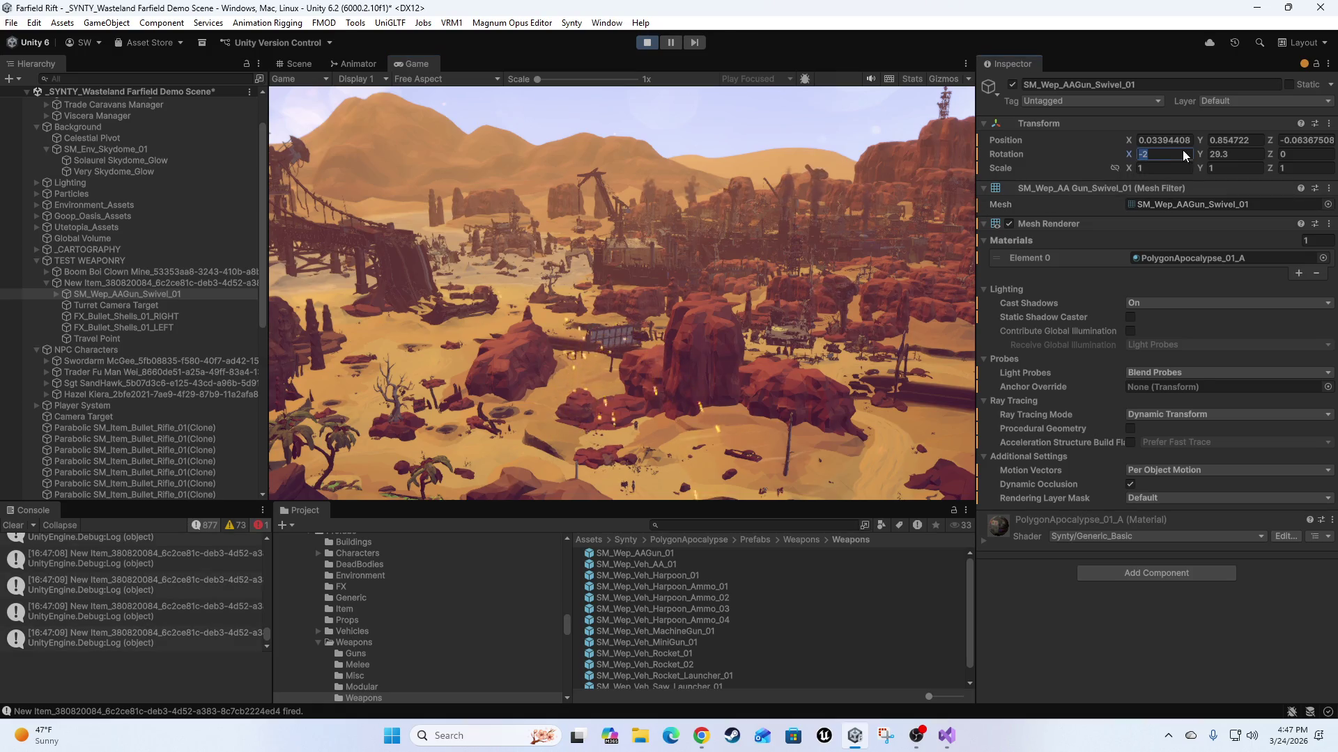
type("-6")
left_click(627, 308)
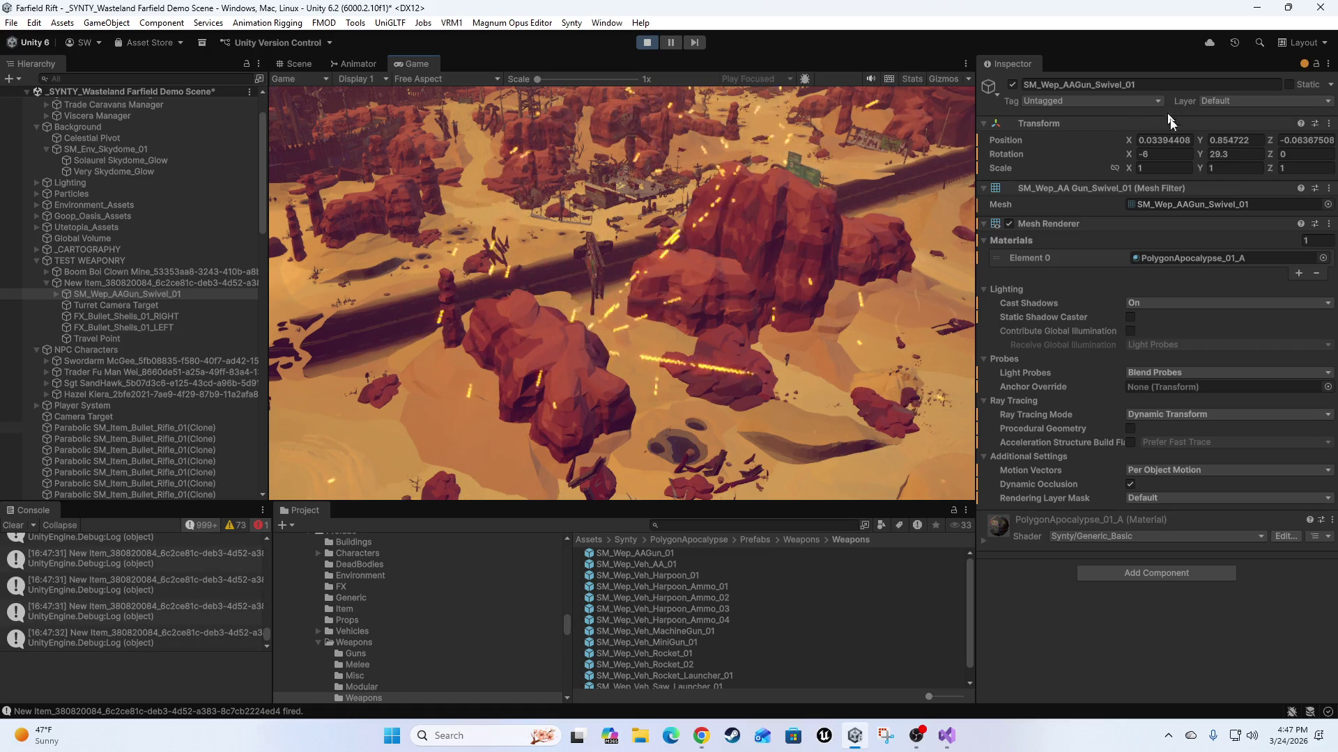
left_click_drag(1200, 154, 1296, 161)
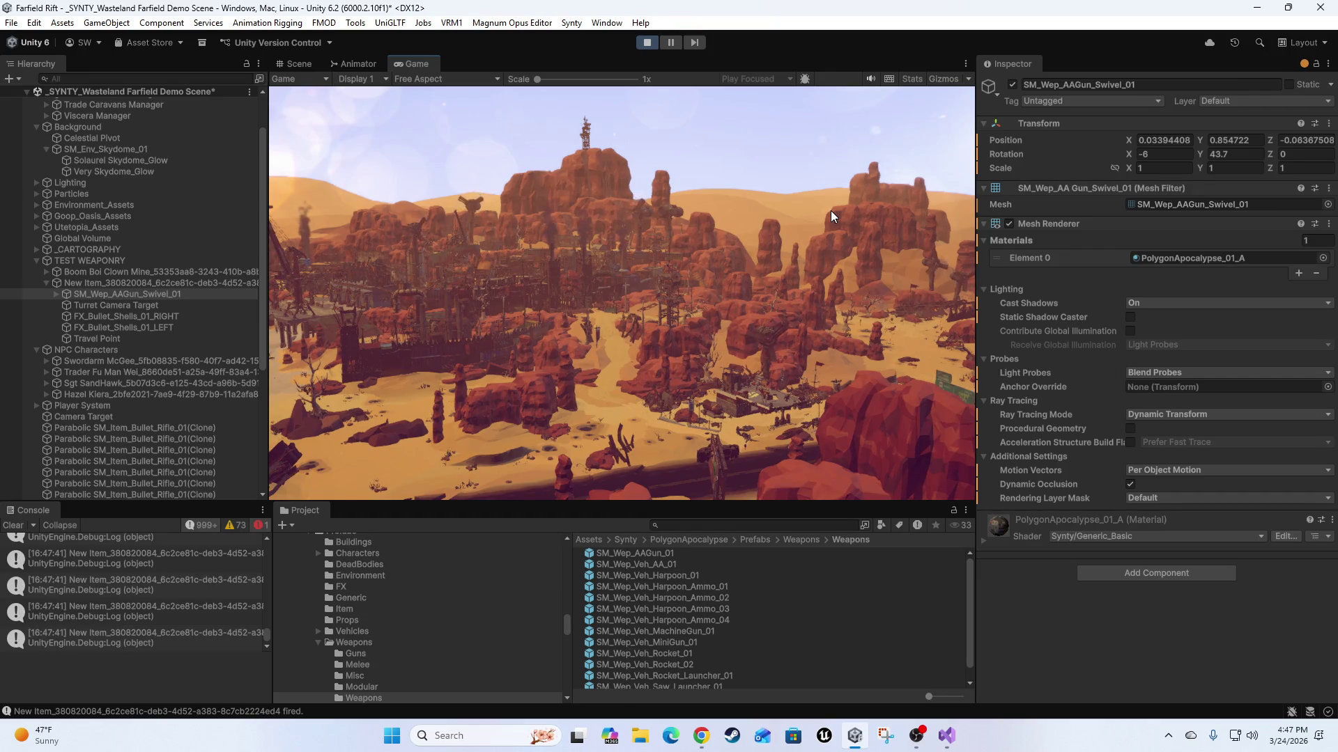
left_click_drag(1194, 153, 1213, 151)
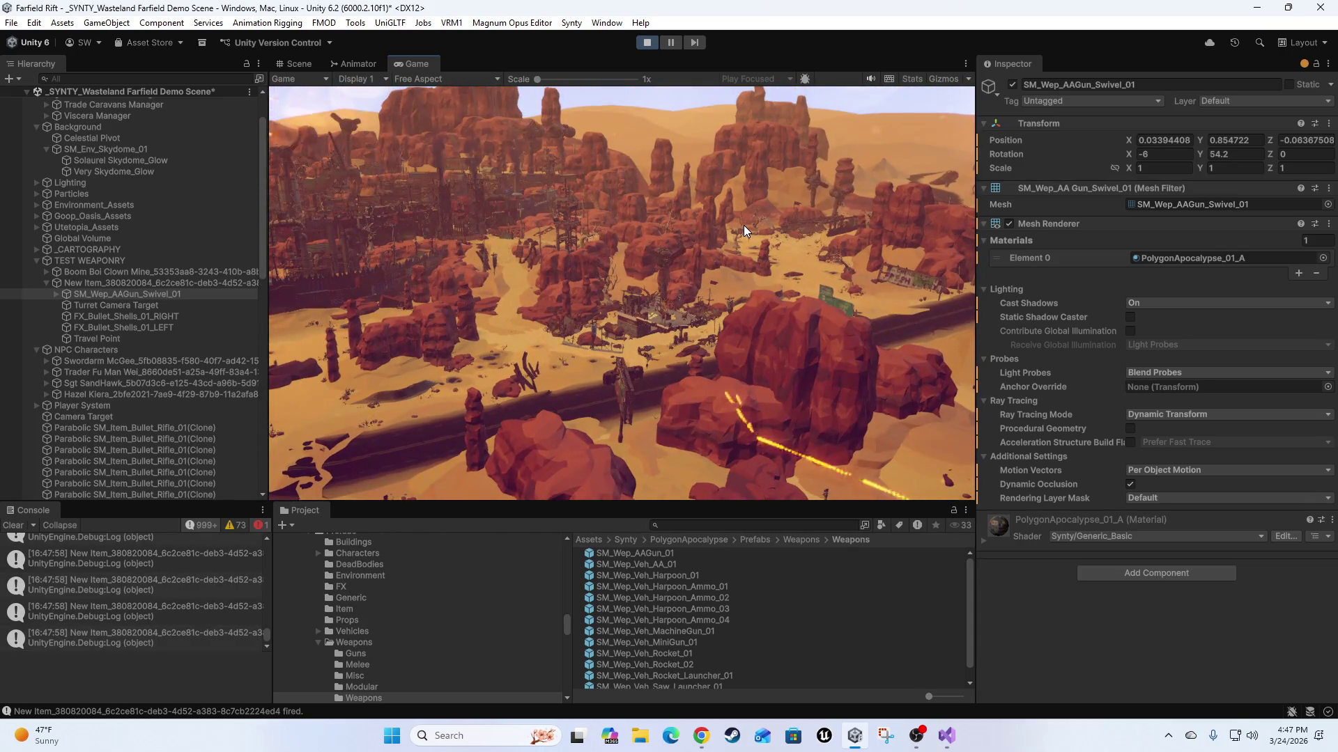
left_click_drag(1195, 152, 1132, 153)
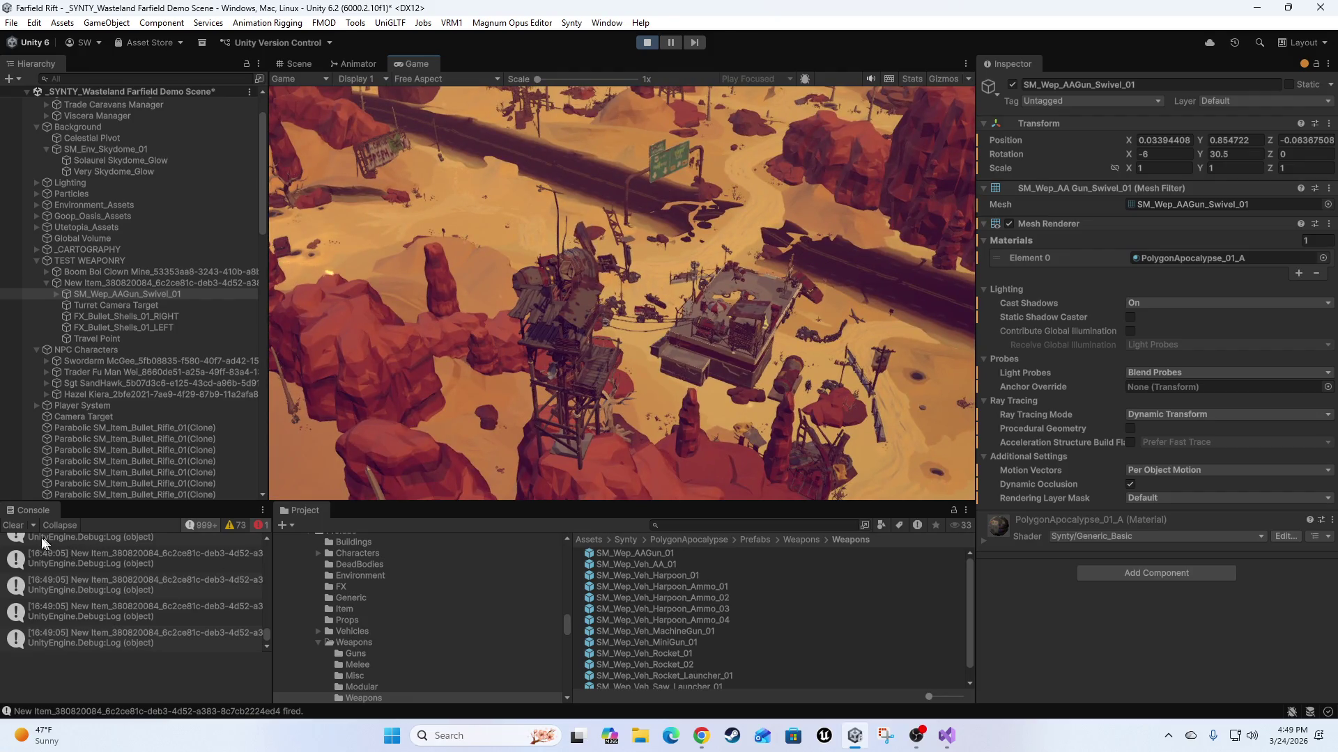
Clear the accumulated Console log messages.
left_click(16, 527)
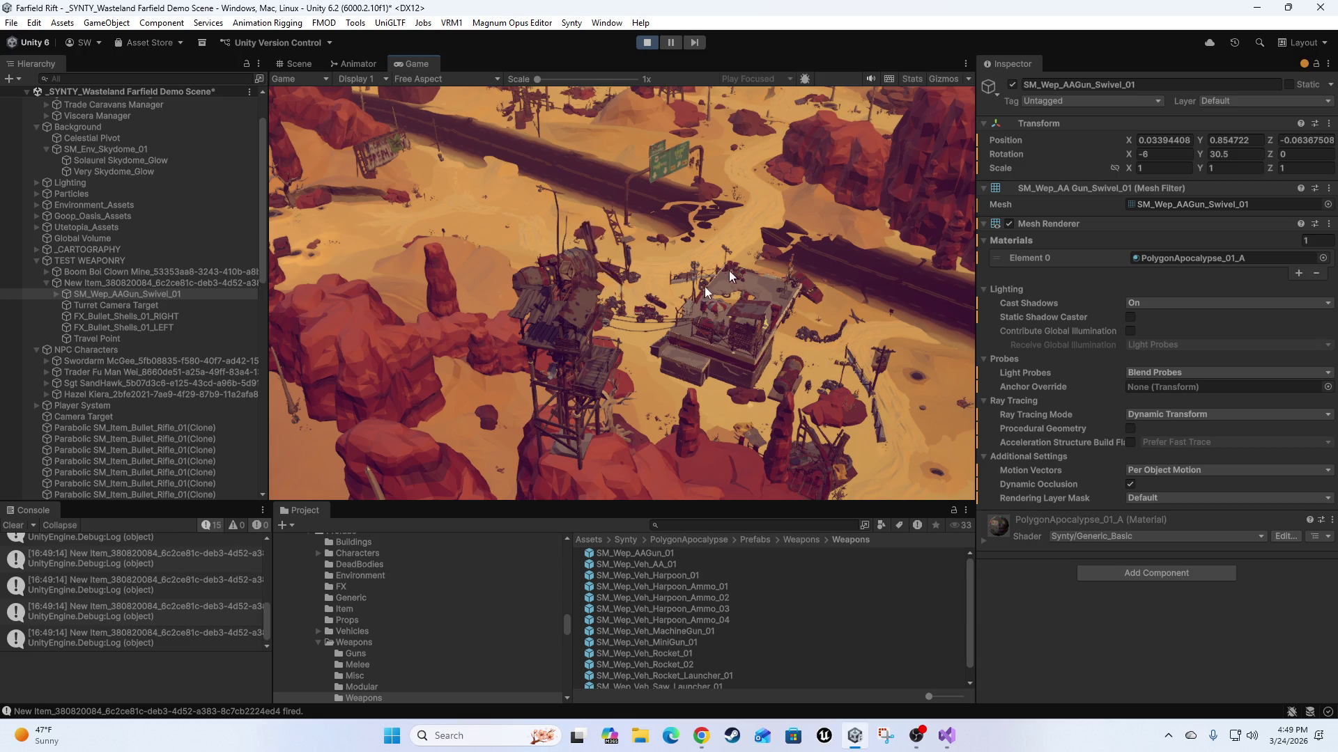
Inspect the latest turret fire log entry's GameTurret.cs stack trace, then edit the swivel tilt.
left_click(158, 559)
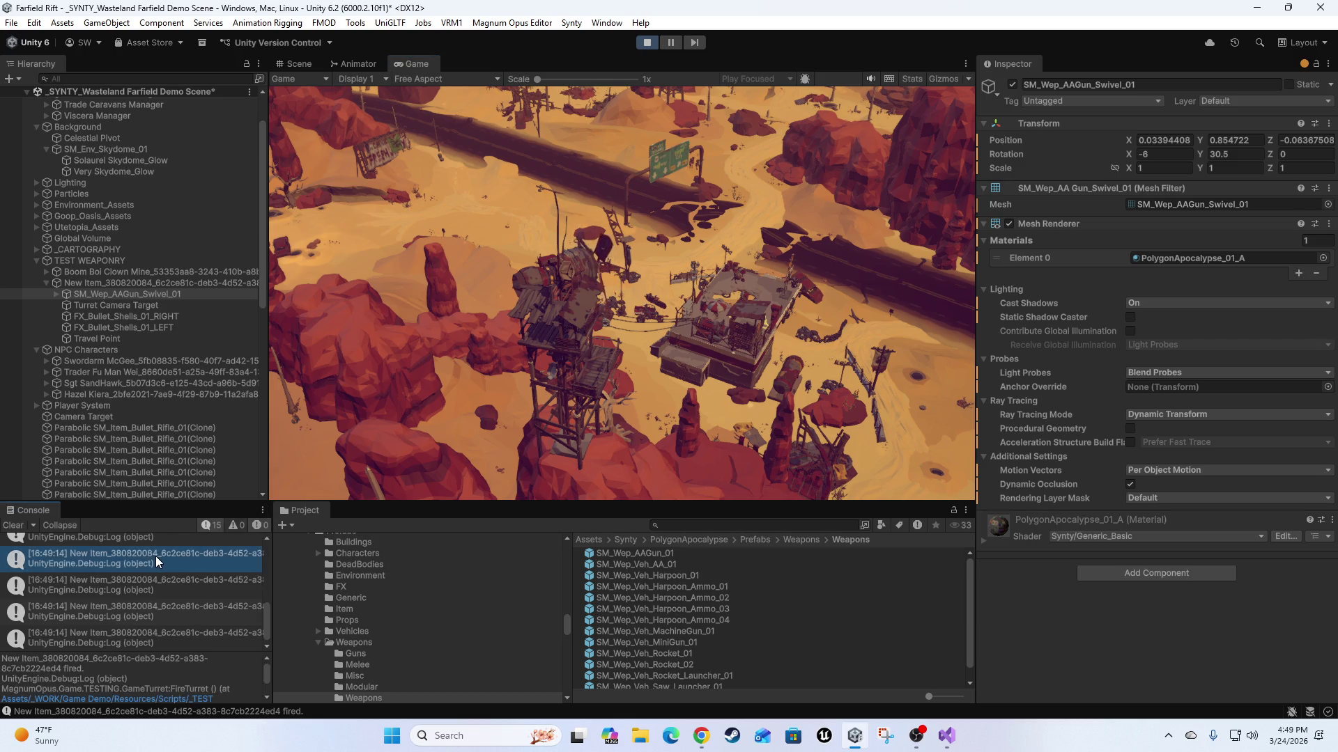
scroll(140, 670, "down", 1)
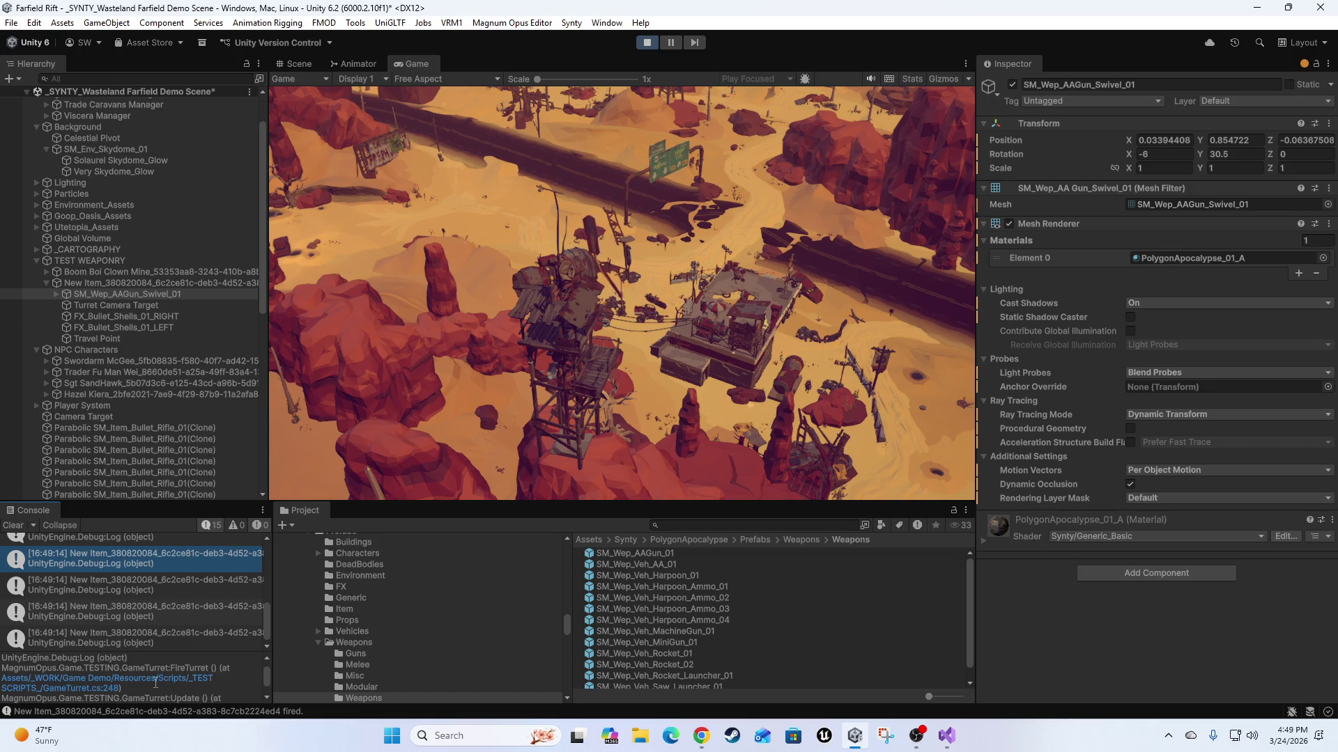
left_click(133, 564)
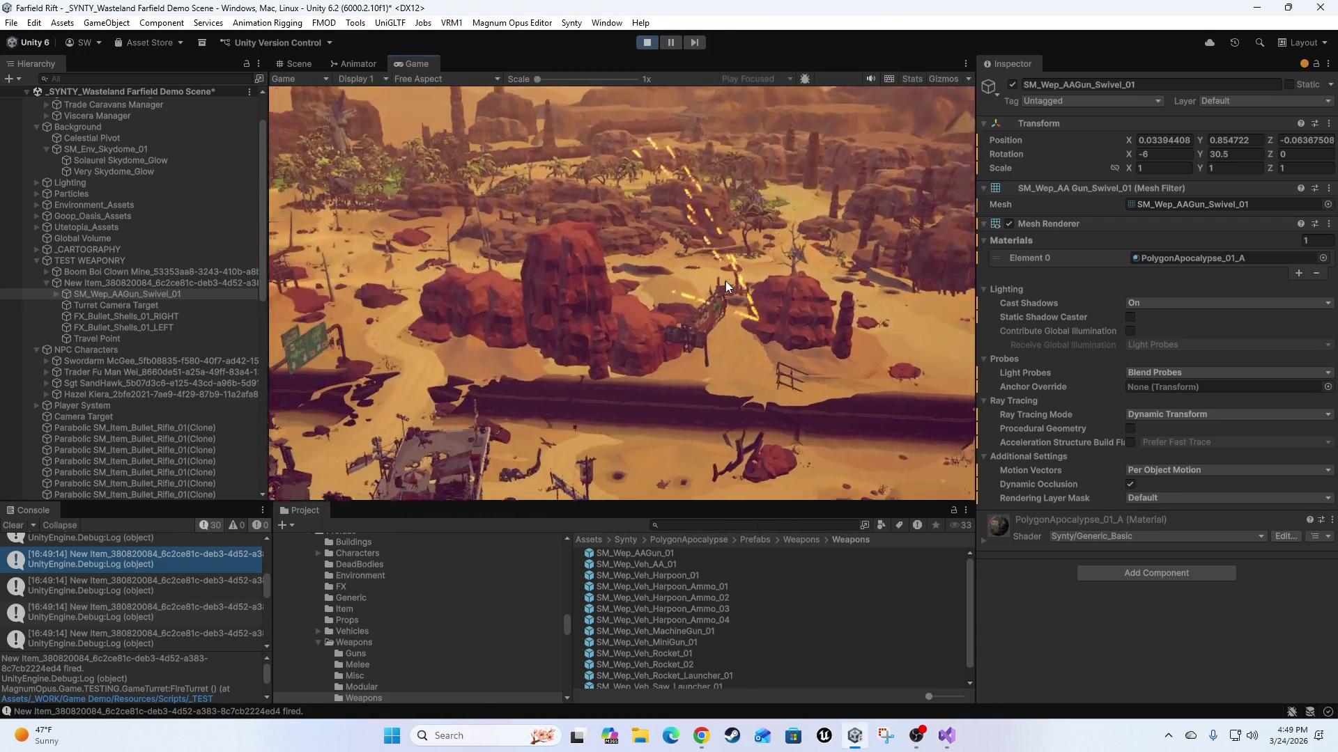
left_click(1151, 155)
Fine-tune the swivel's X tilt through -2.8, -2.57 and -2.93 to -3.6.
type("-2.8")
left_click(857, 275)
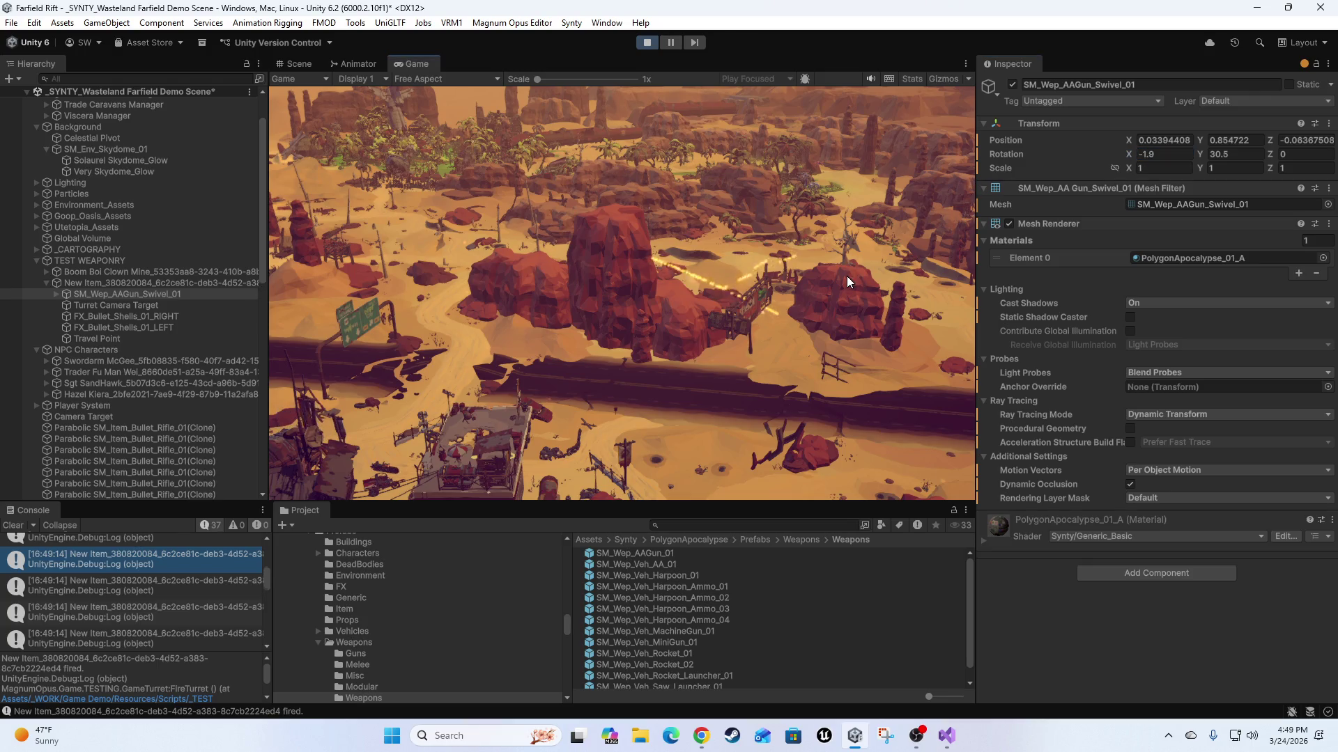
left_click(1163, 154)
type("-2.57")
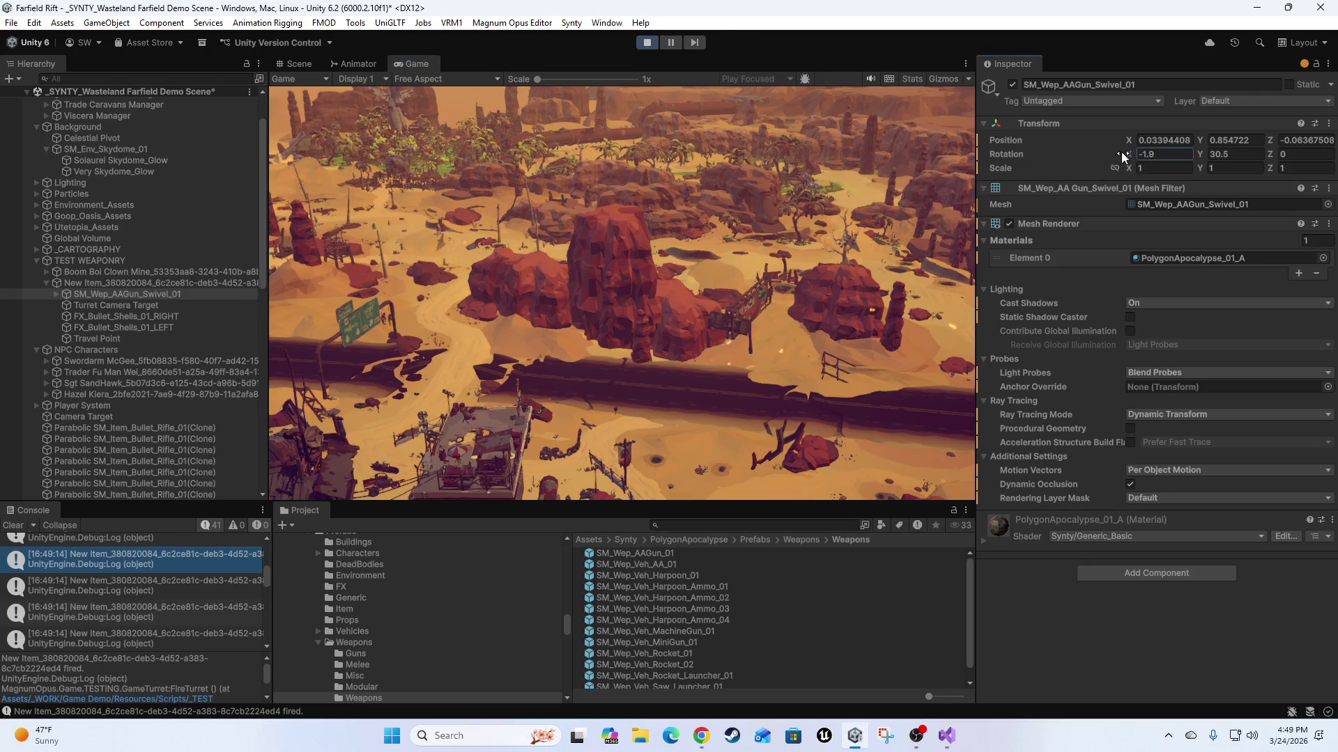
left_click(847, 218)
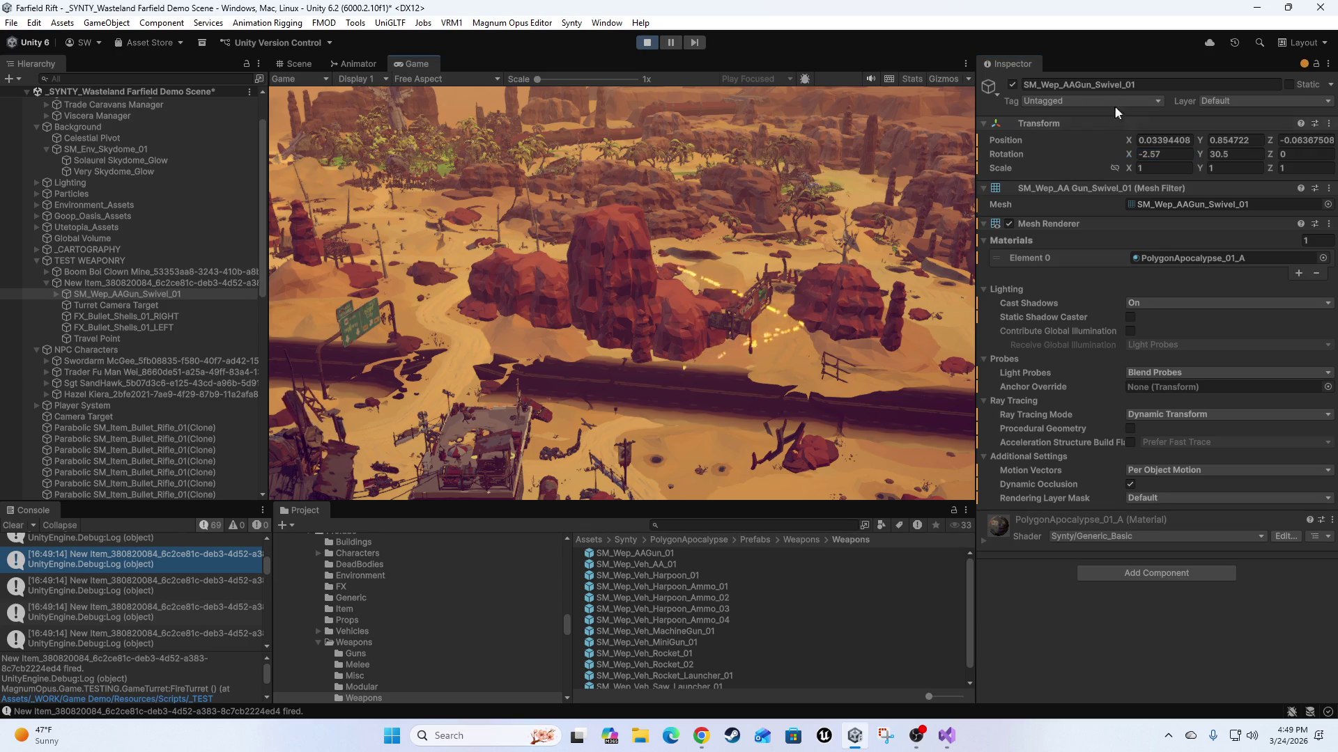
left_click_drag(1125, 158, 1119, 157)
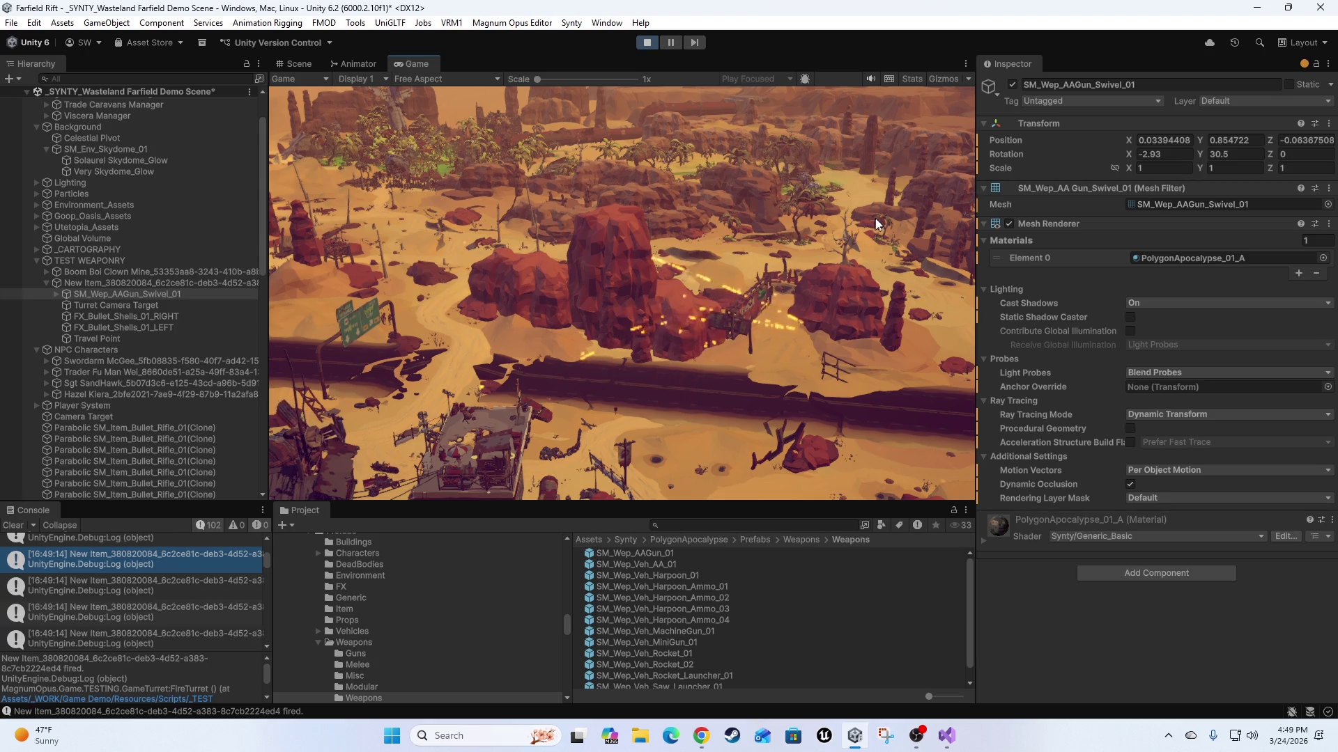
double_click(1147, 153)
type("-3.6")
key("Return")
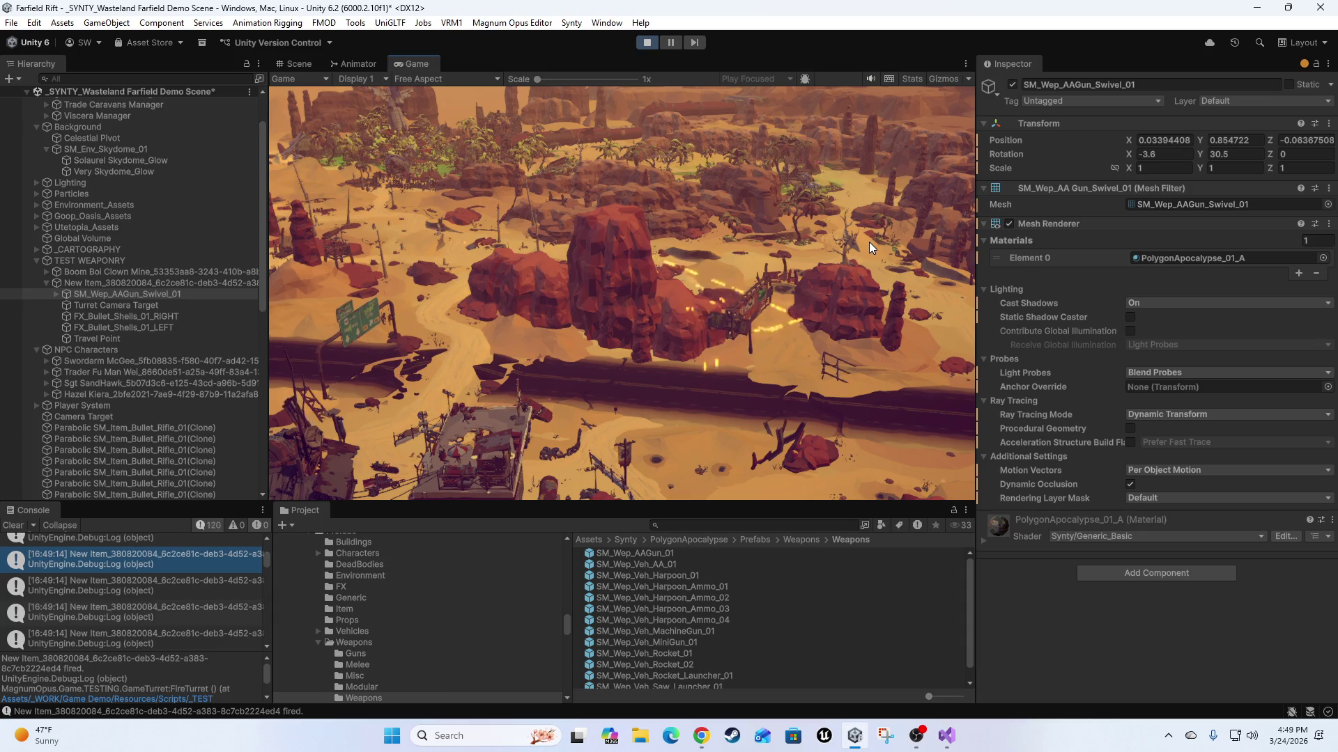
Adjust the swivel's Y yaw through 30.3 and 36.6, then back to about 28.4.
left_click(1198, 156)
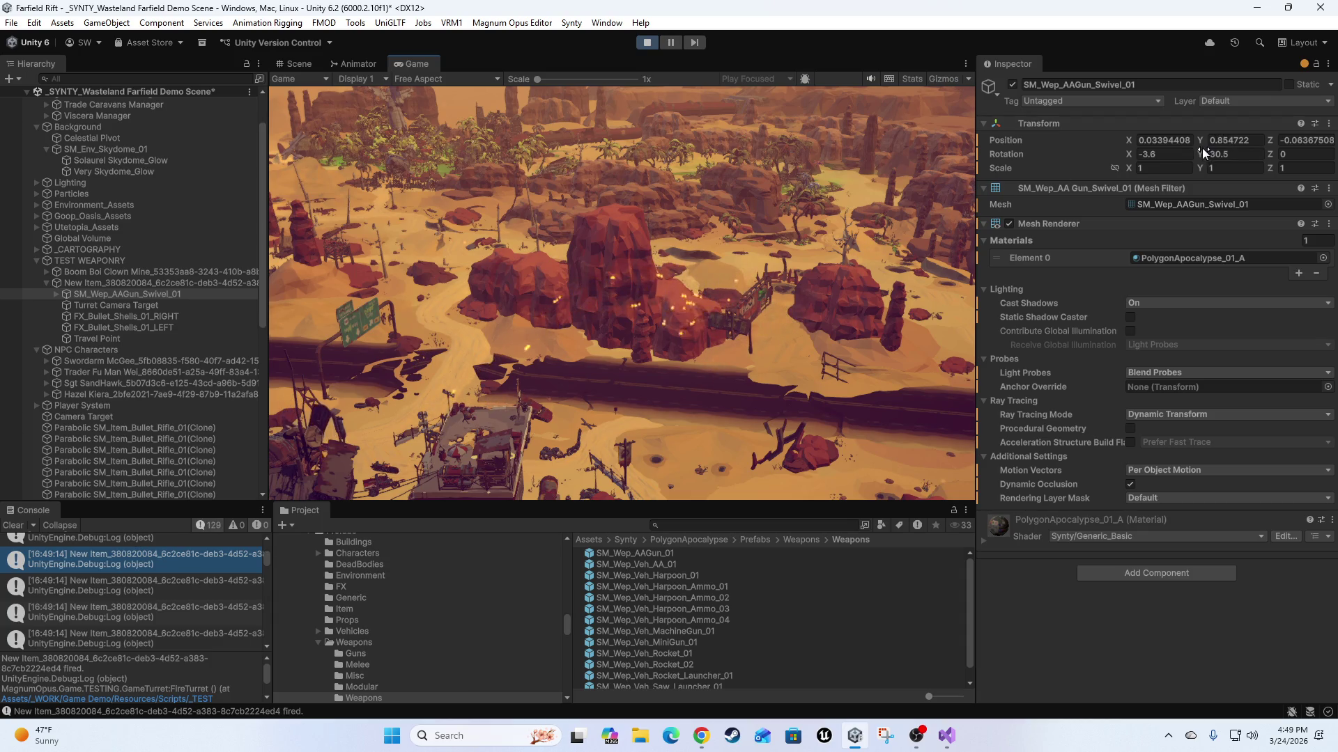
type("30.430.3")
key("Return")
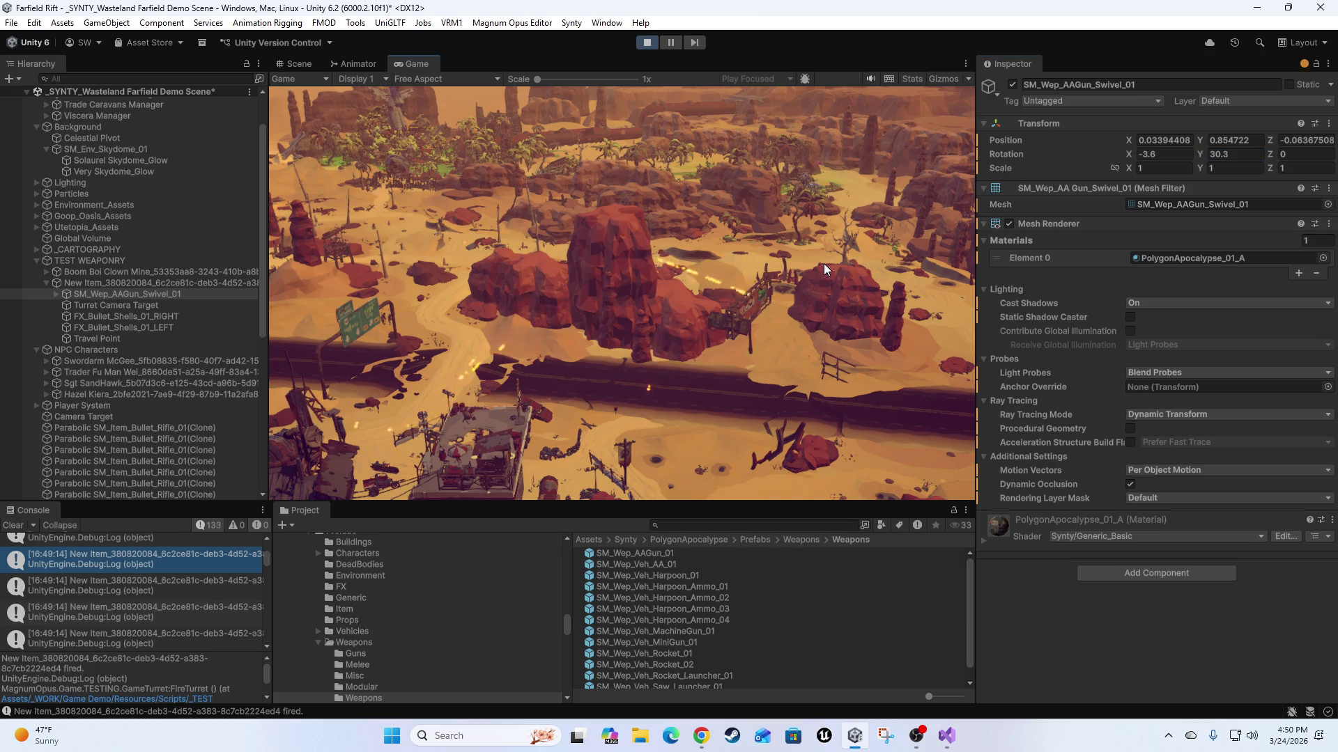
left_click(1205, 154)
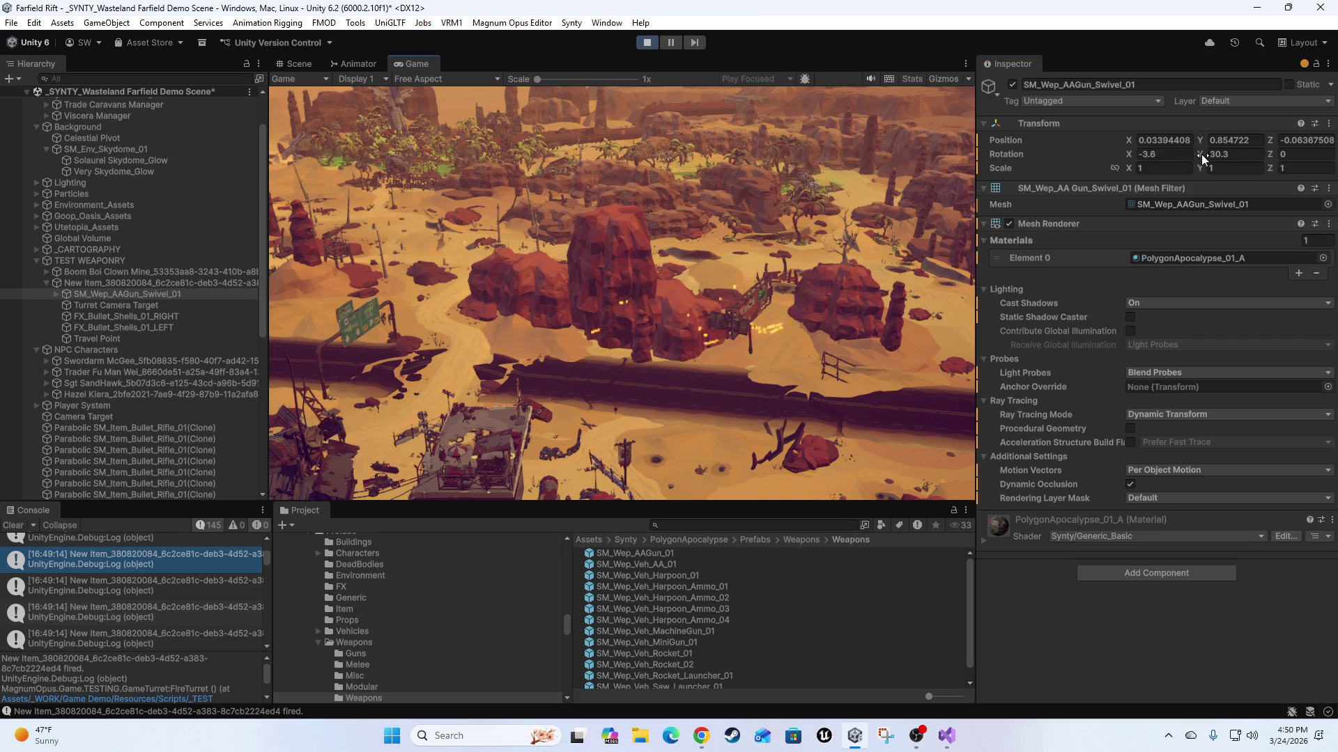
type("36.6")
key("Return")
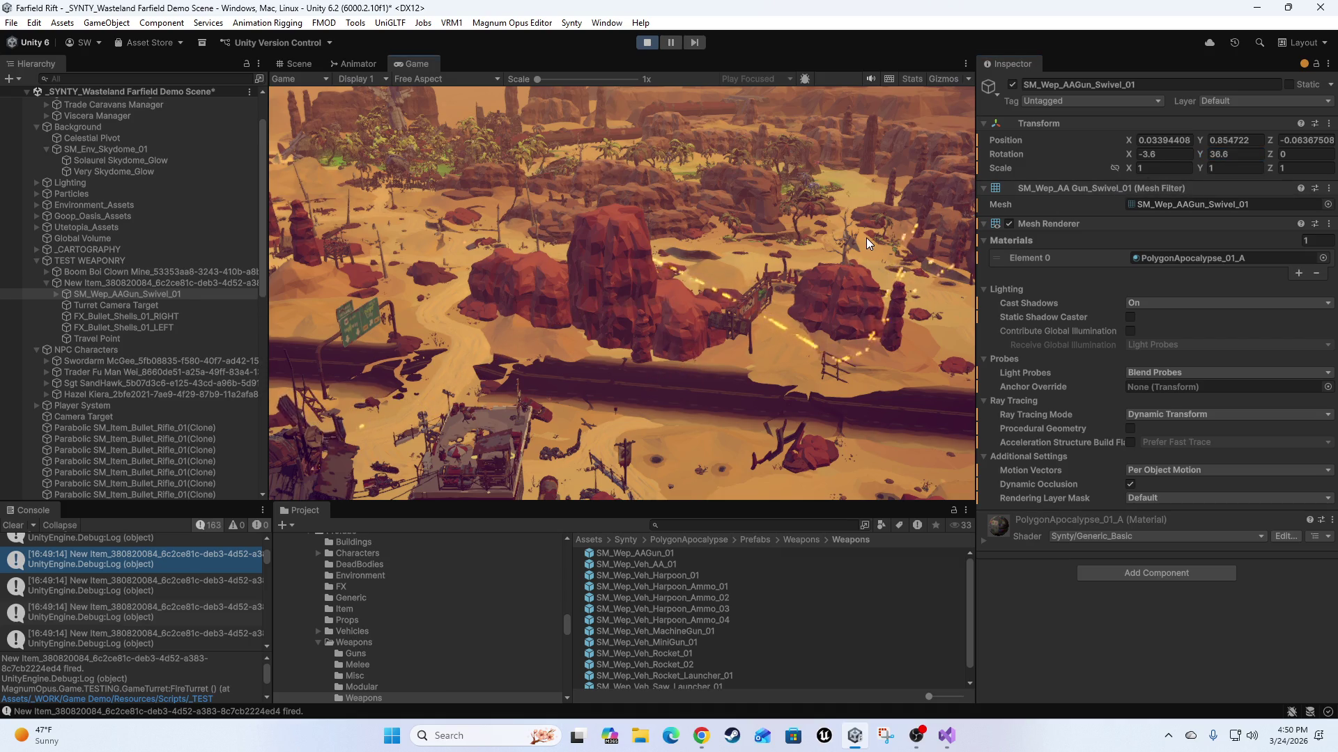
left_click_drag(1199, 151, 1163, 152)
left_click(825, 206)
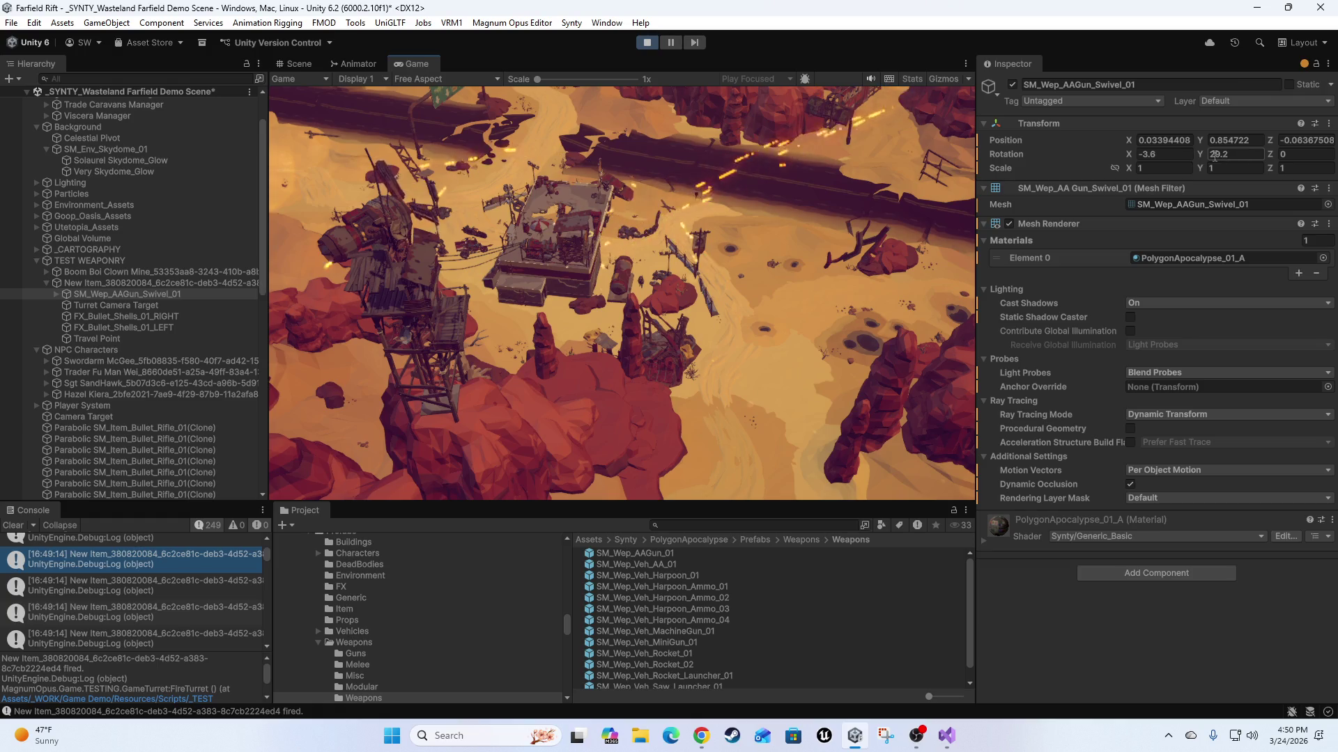
left_click_drag(1197, 154, 1193, 154)
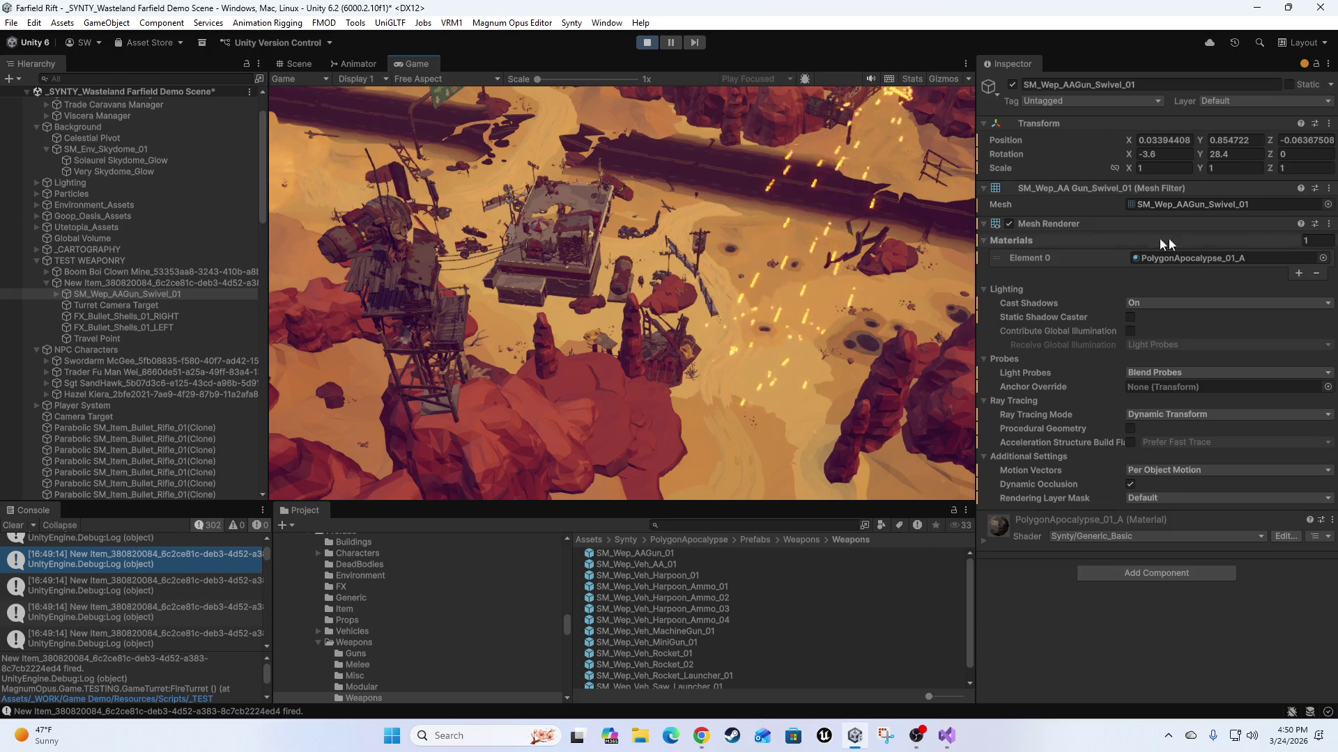
Set the swivel's Rotation Y to 29, check the aim in game, then begin editing the tilt.
left_click(1233, 154)
type("29")
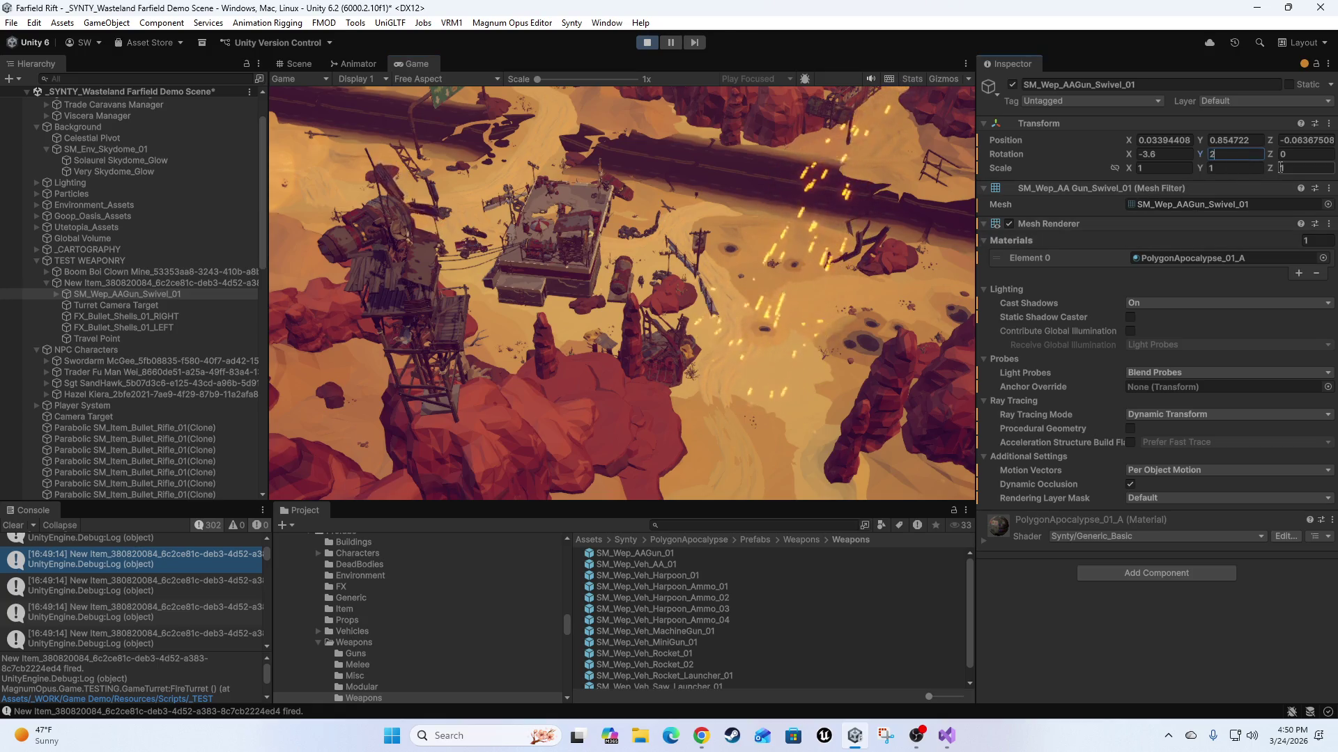
left_click(770, 231)
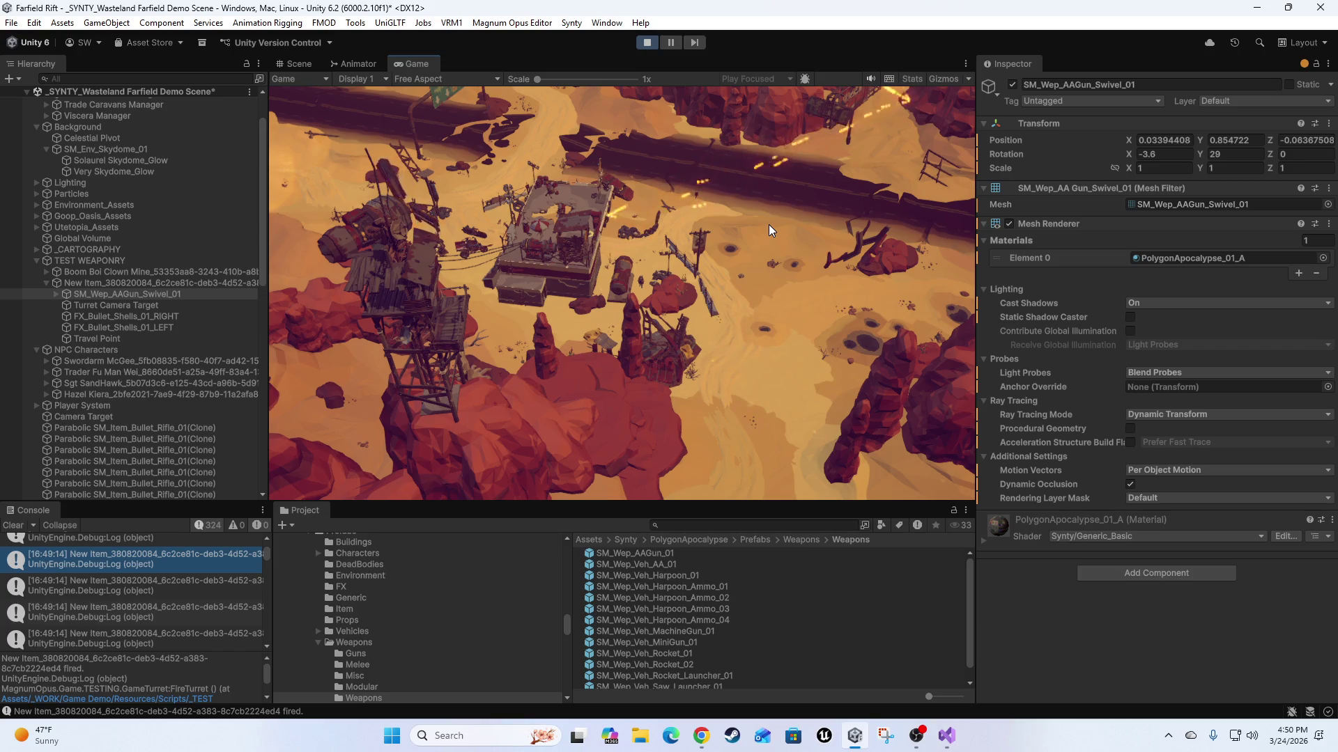
left_click(1166, 154)
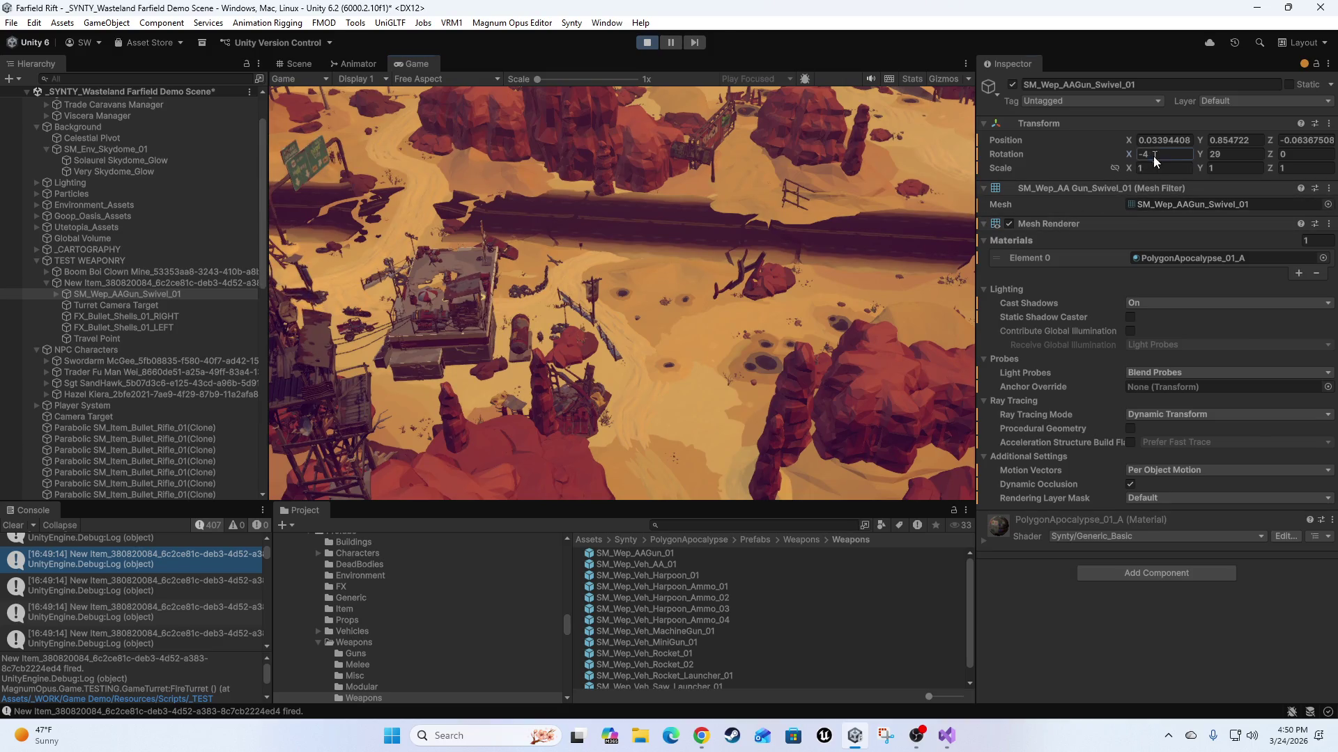
type("-3")
Test-fire while adjusting the swivel's X tilt through -3, -2.85 and -3.2 to -3.45.
left_click(809, 202)
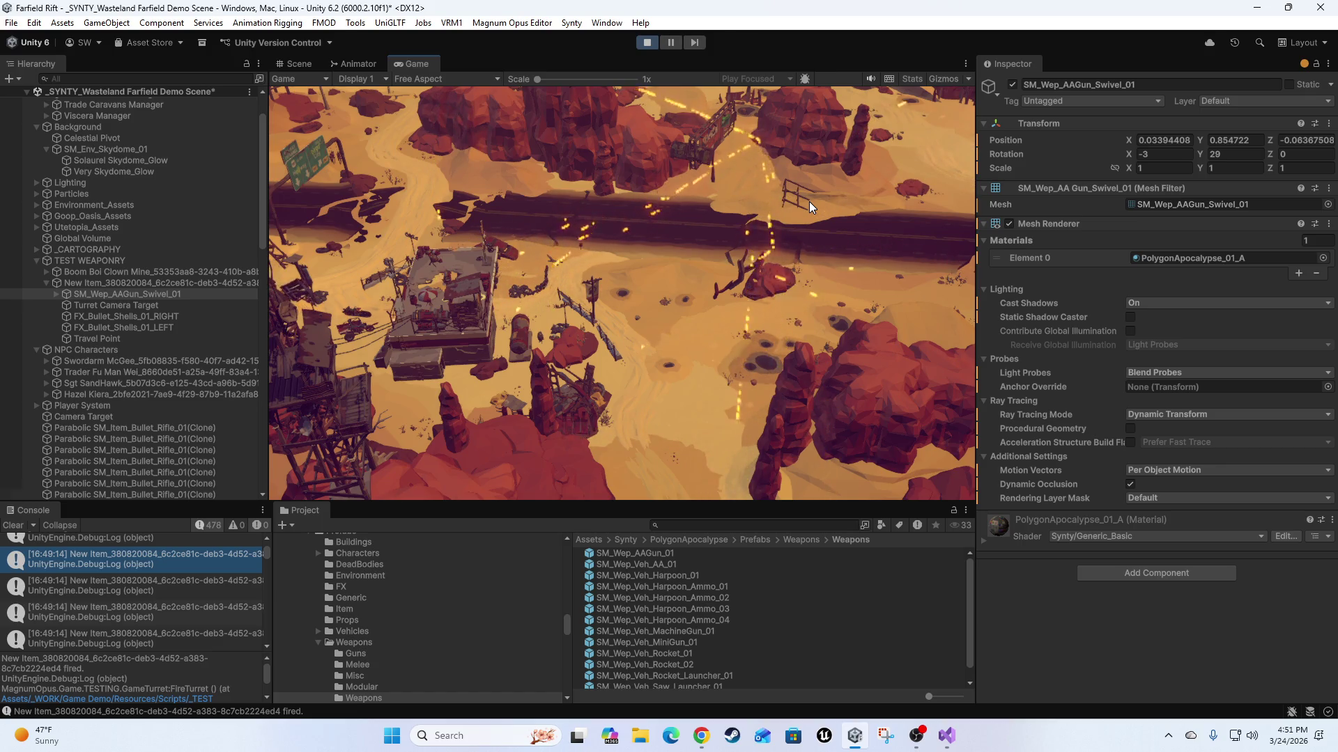
left_click(1160, 153)
left_click(1160, 153)
type("-2.8")
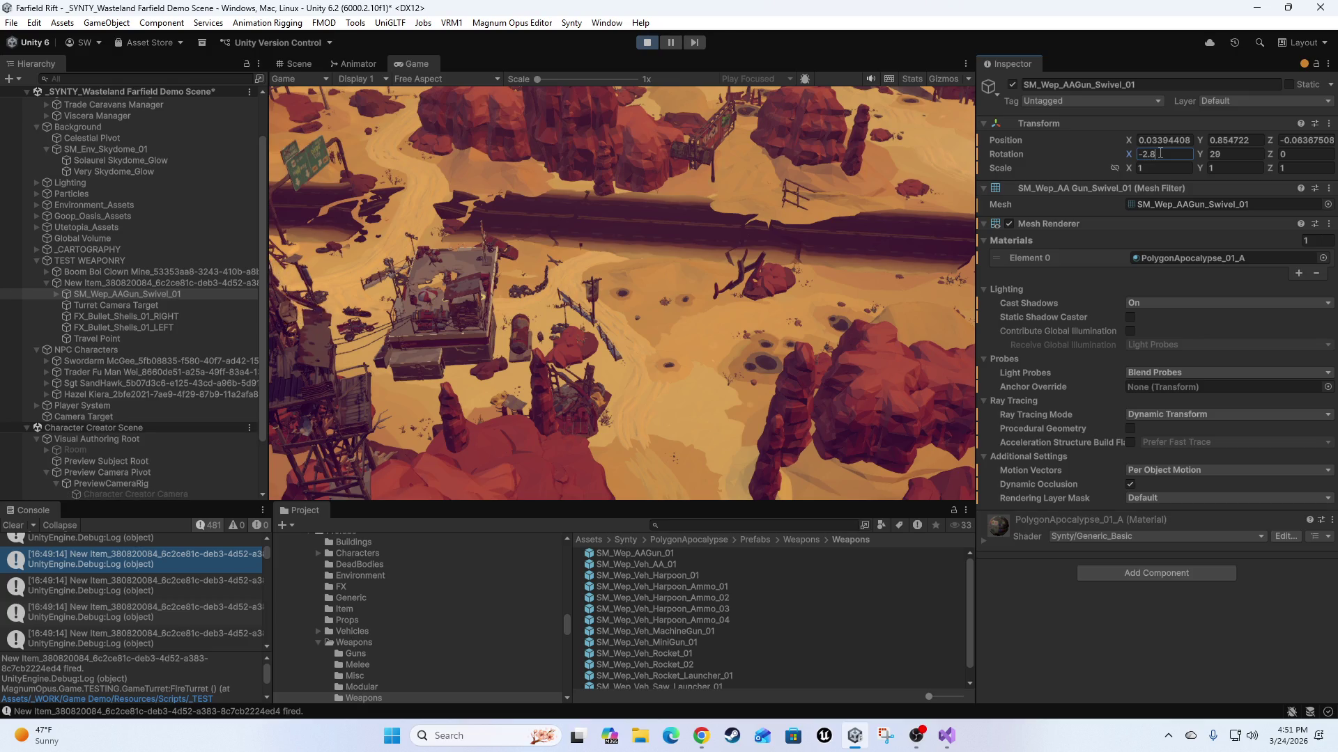
type("5")
key("Return")
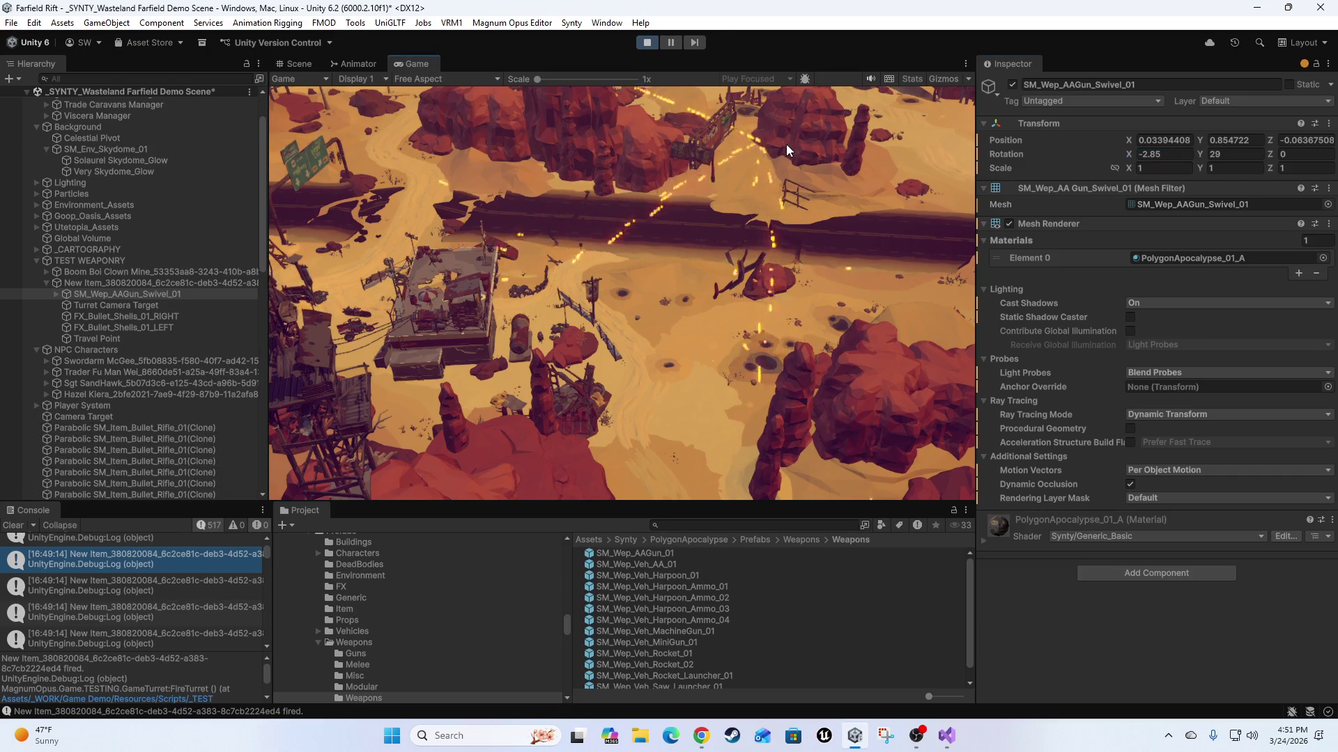
left_click(1167, 153)
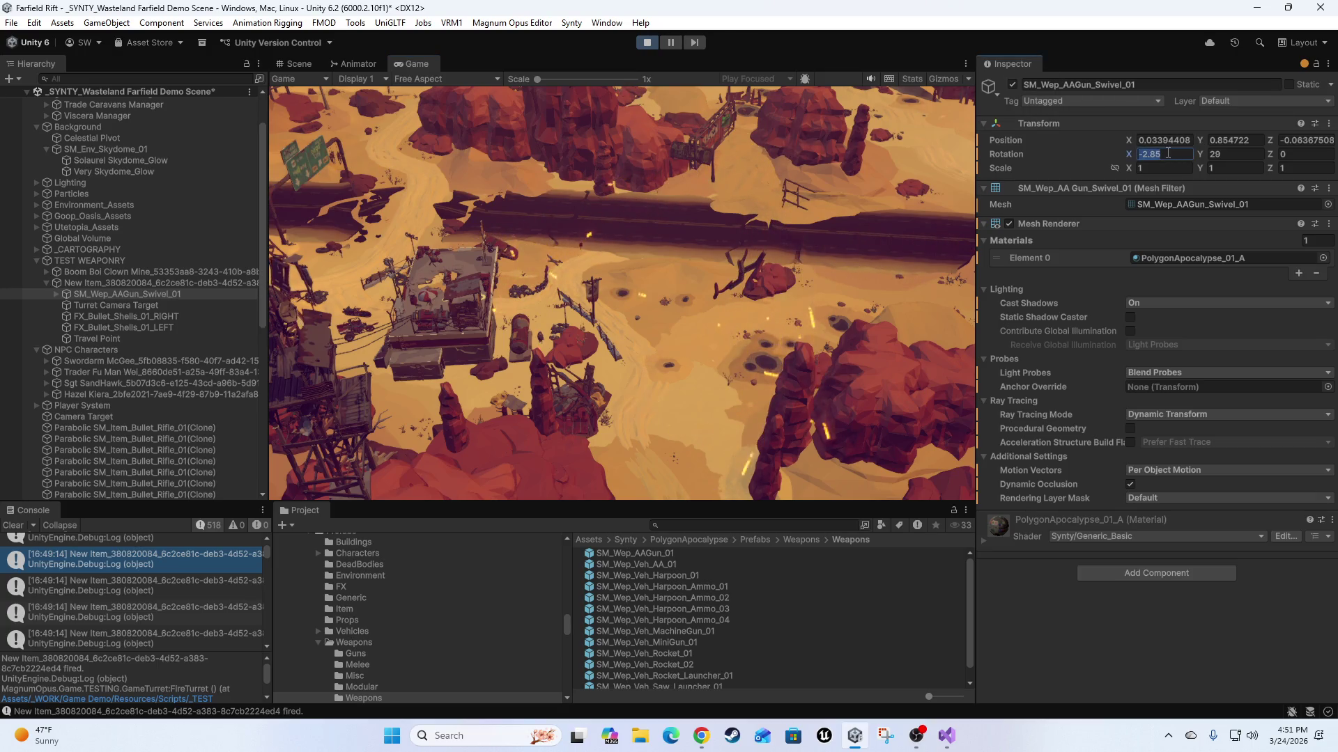
type("-3.2")
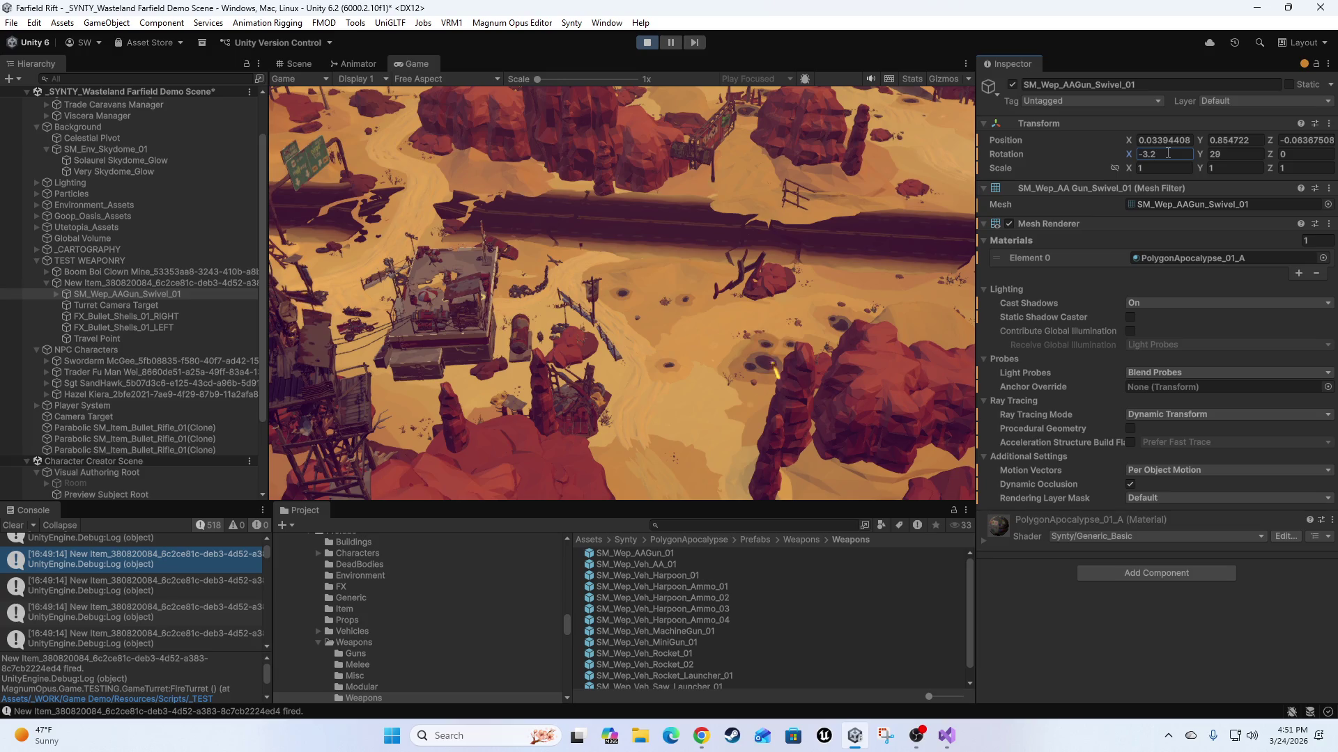
key("Return")
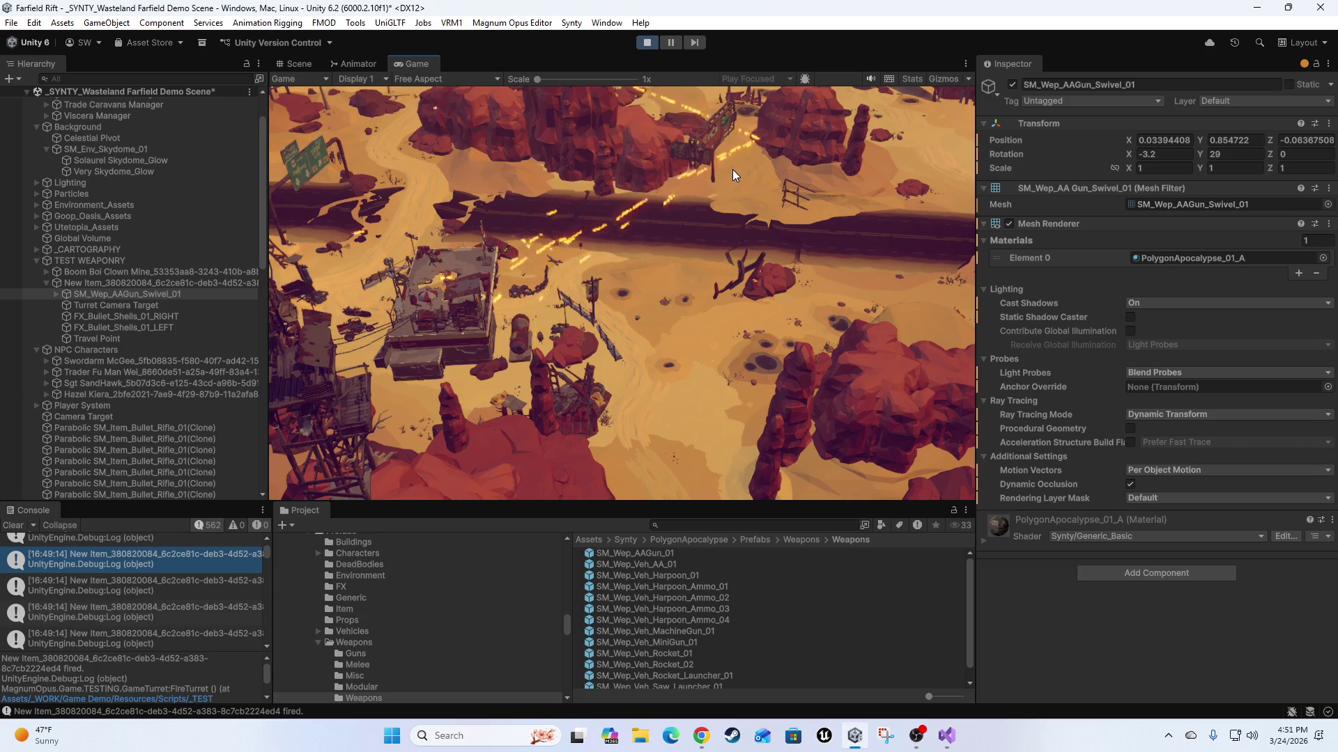
left_click(1176, 154)
type("45")
key("Return")
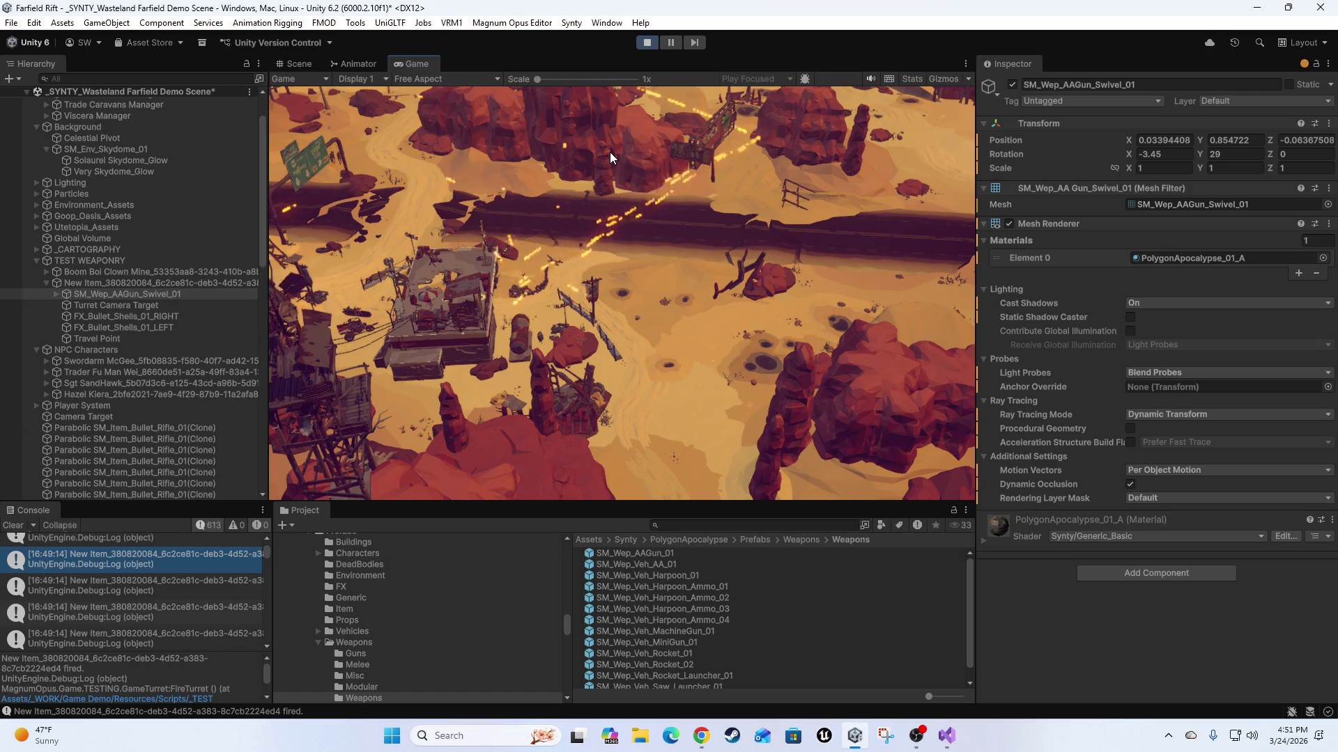
Adjust the swivel's Y rotation through 27, 28.2 and 28.7 back to 29, test-firing.
left_click(1260, 160)
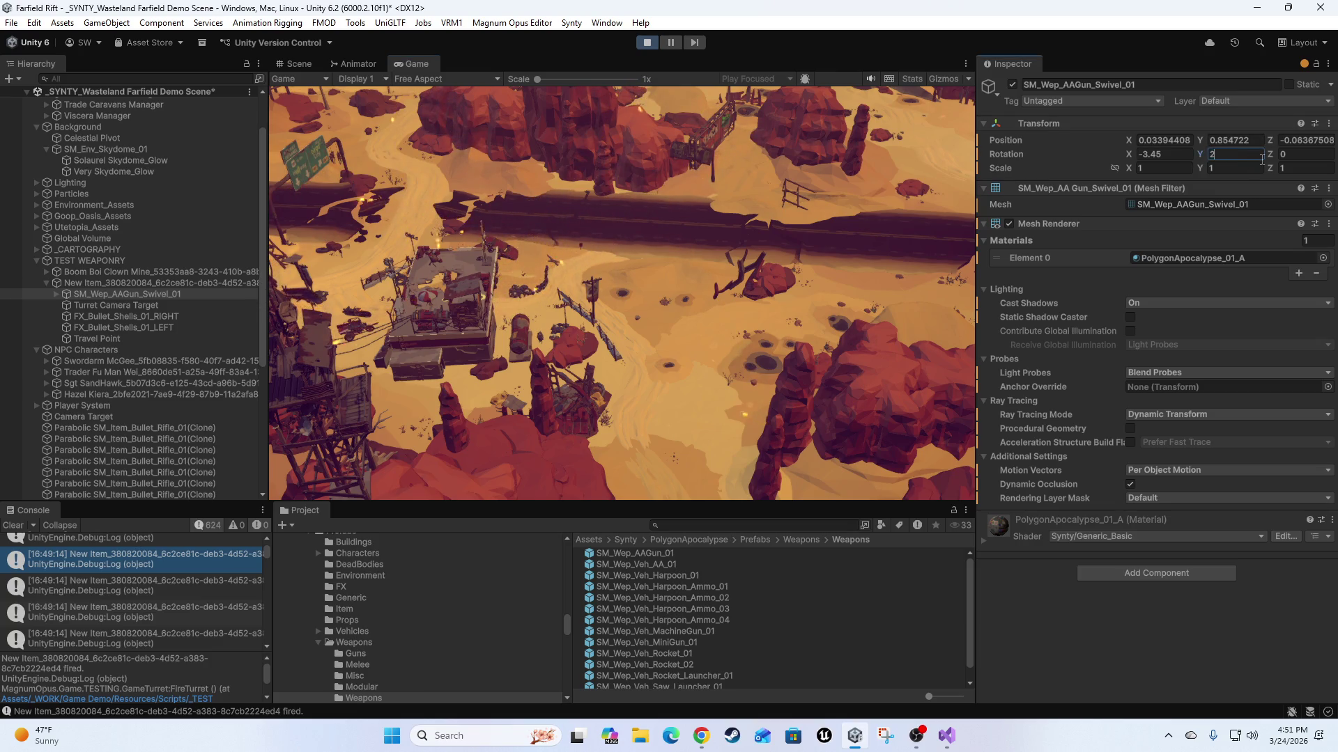
type("7")
left_click(787, 186)
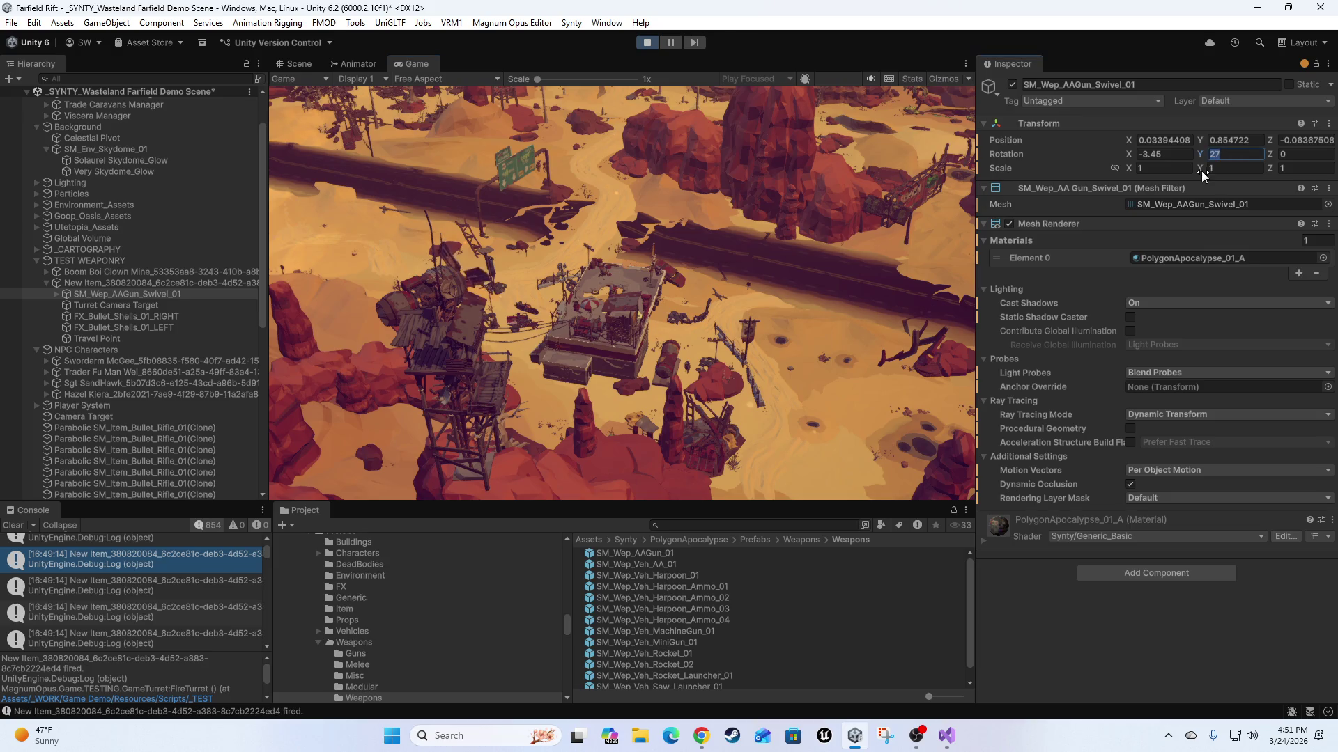
type("28.2")
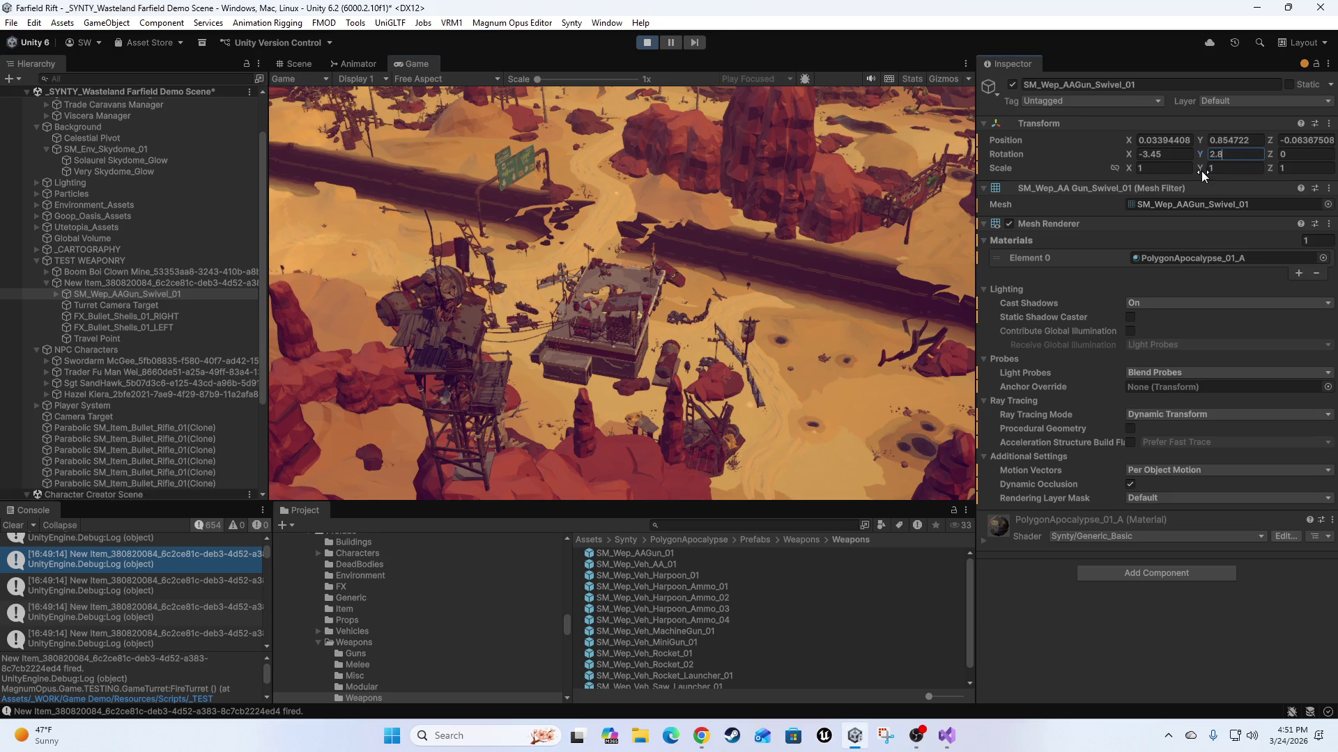
key("Left")
key("Left")
key("Left")
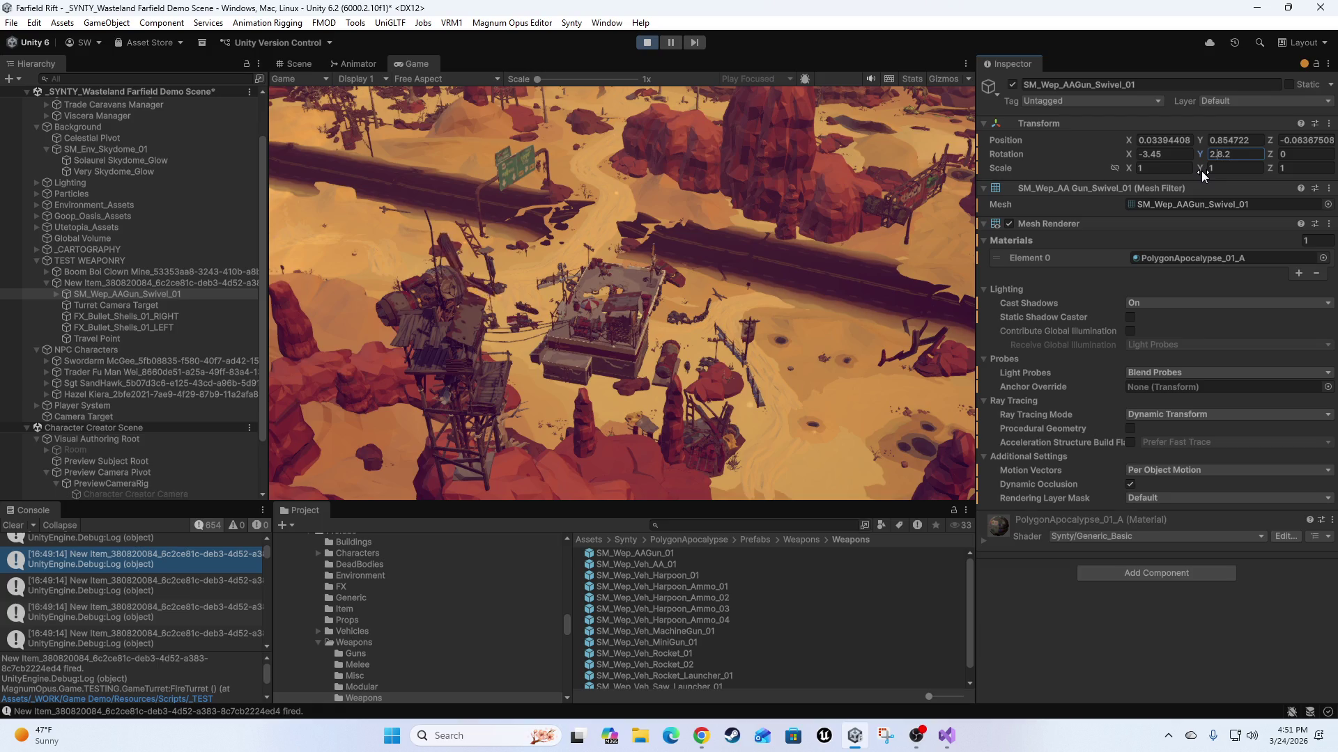
key("Delete")
left_click(821, 248)
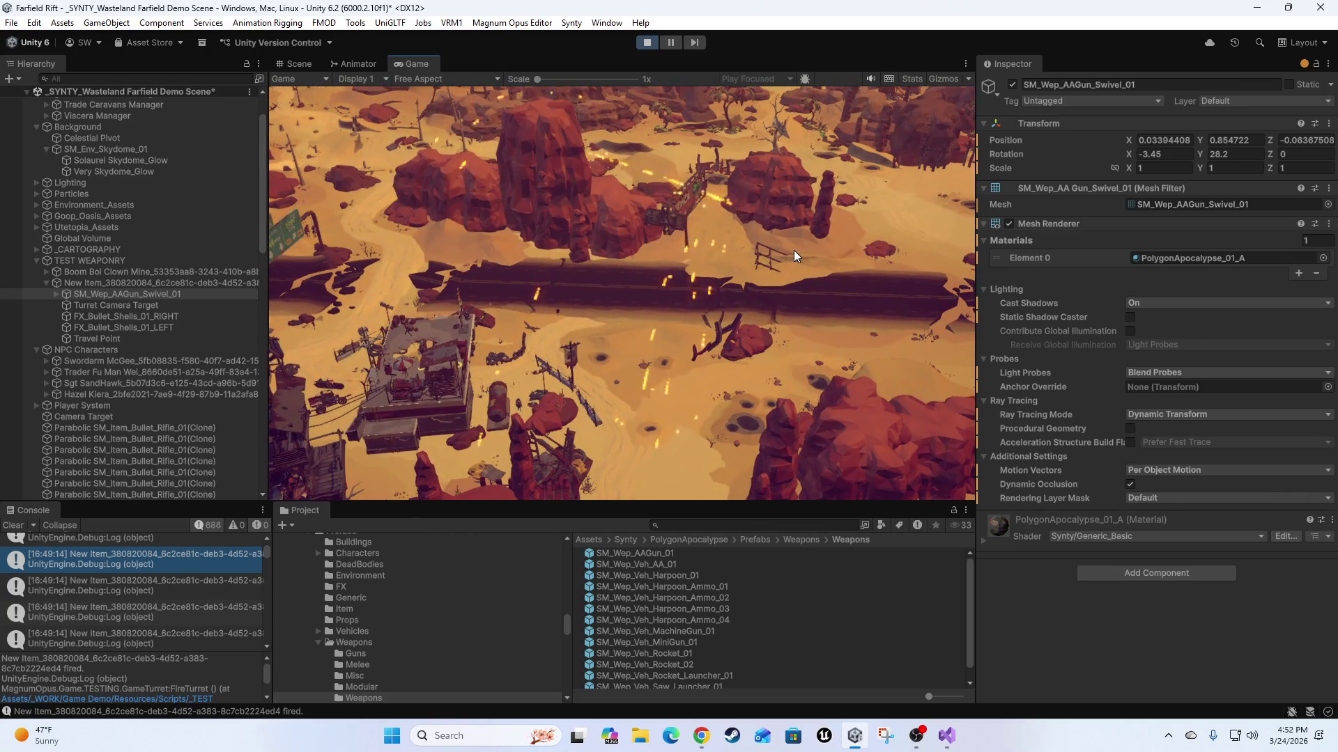
left_click(1215, 156)
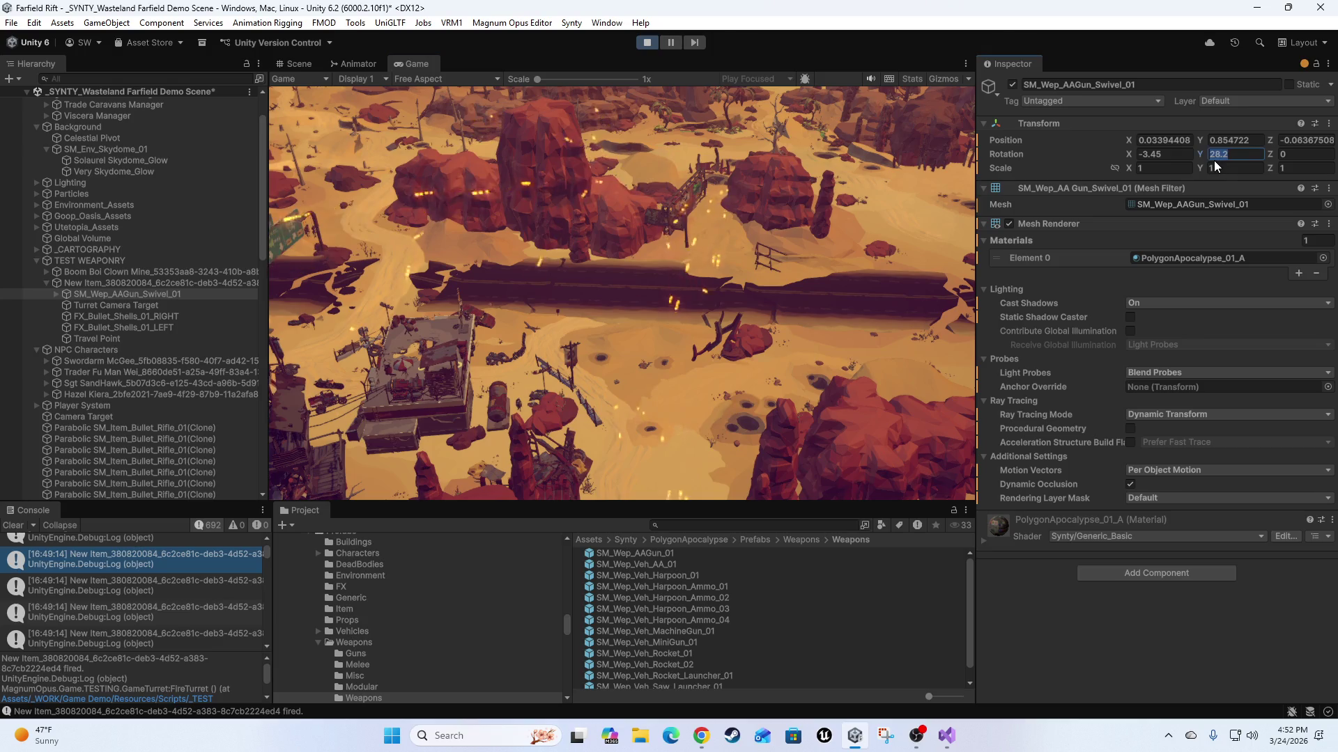
type("28")
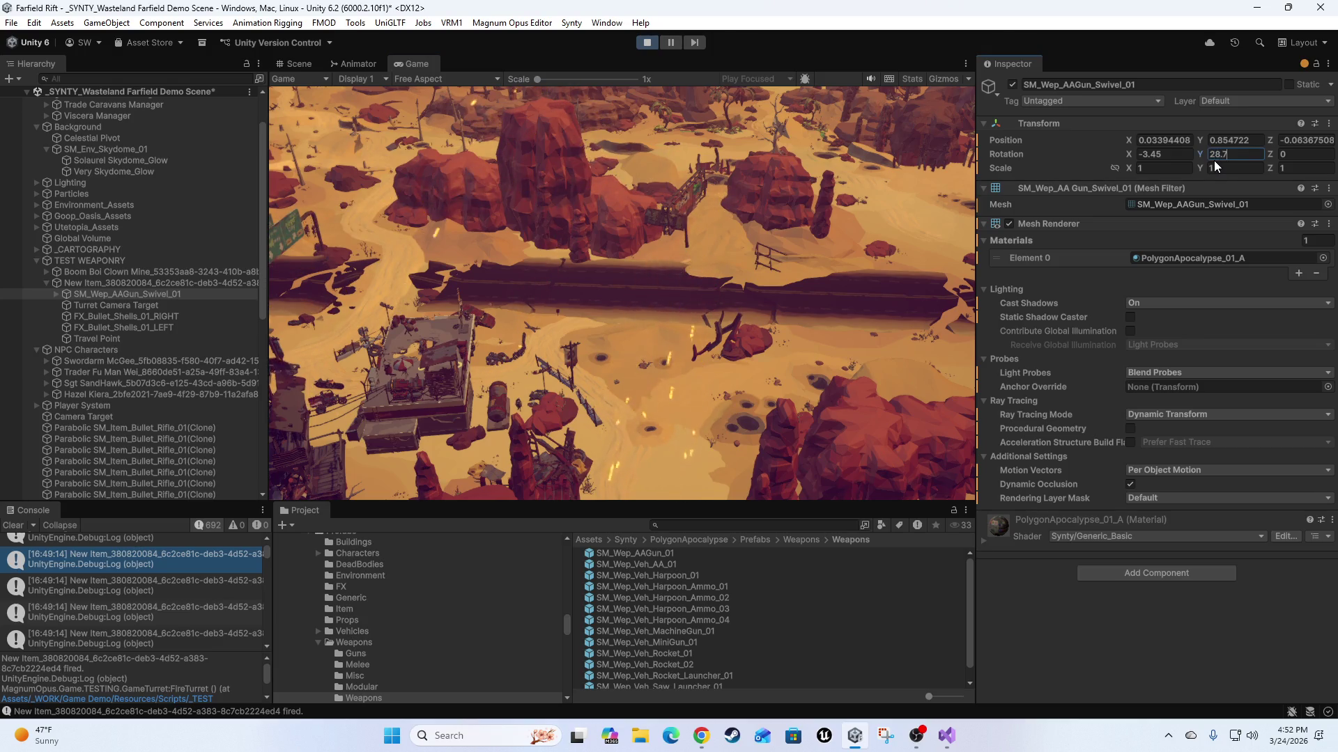
left_click(722, 247)
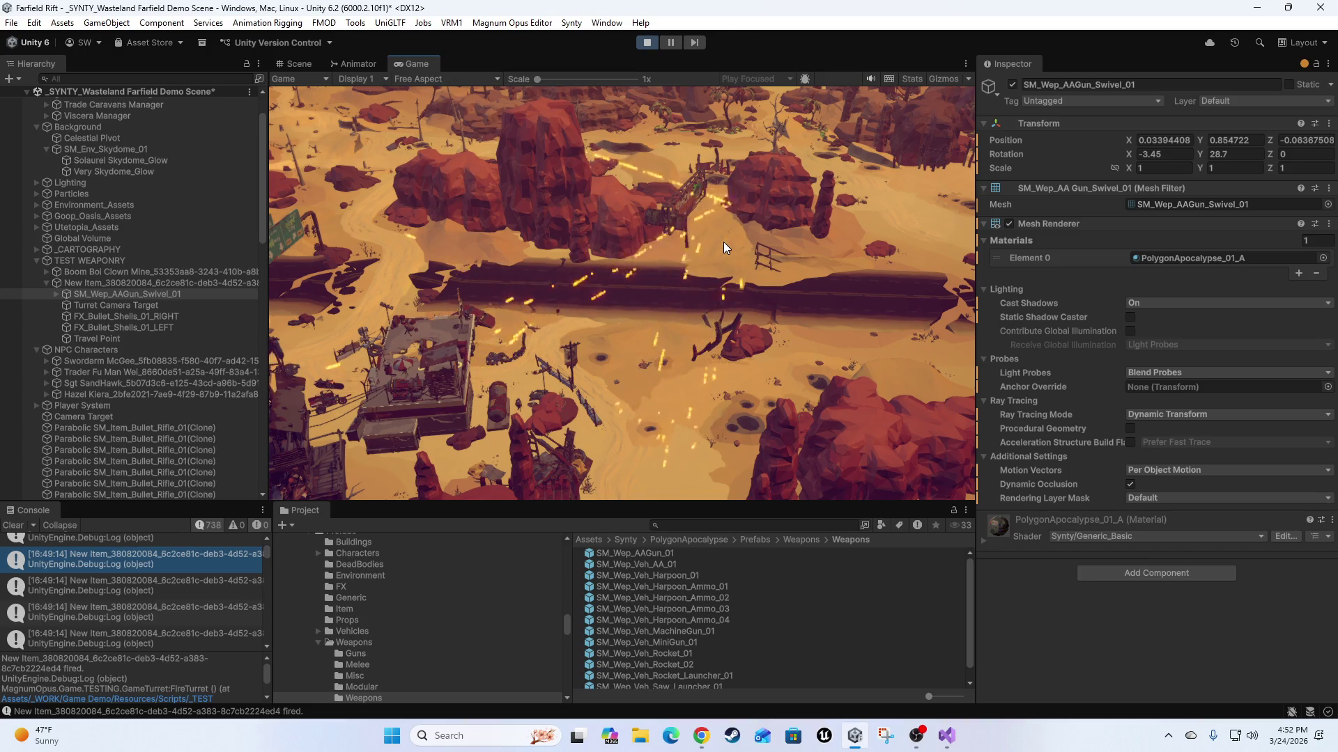
left_click(1230, 153)
type("29")
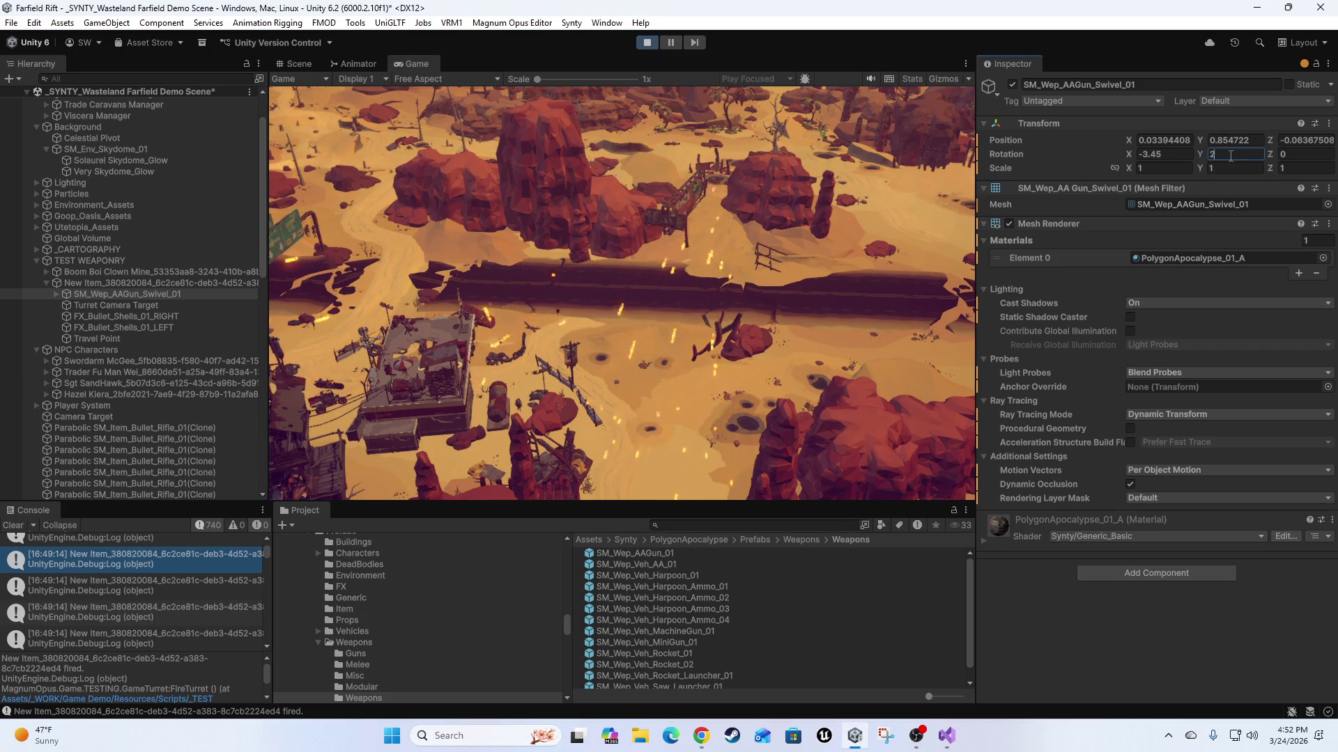
left_click(800, 206)
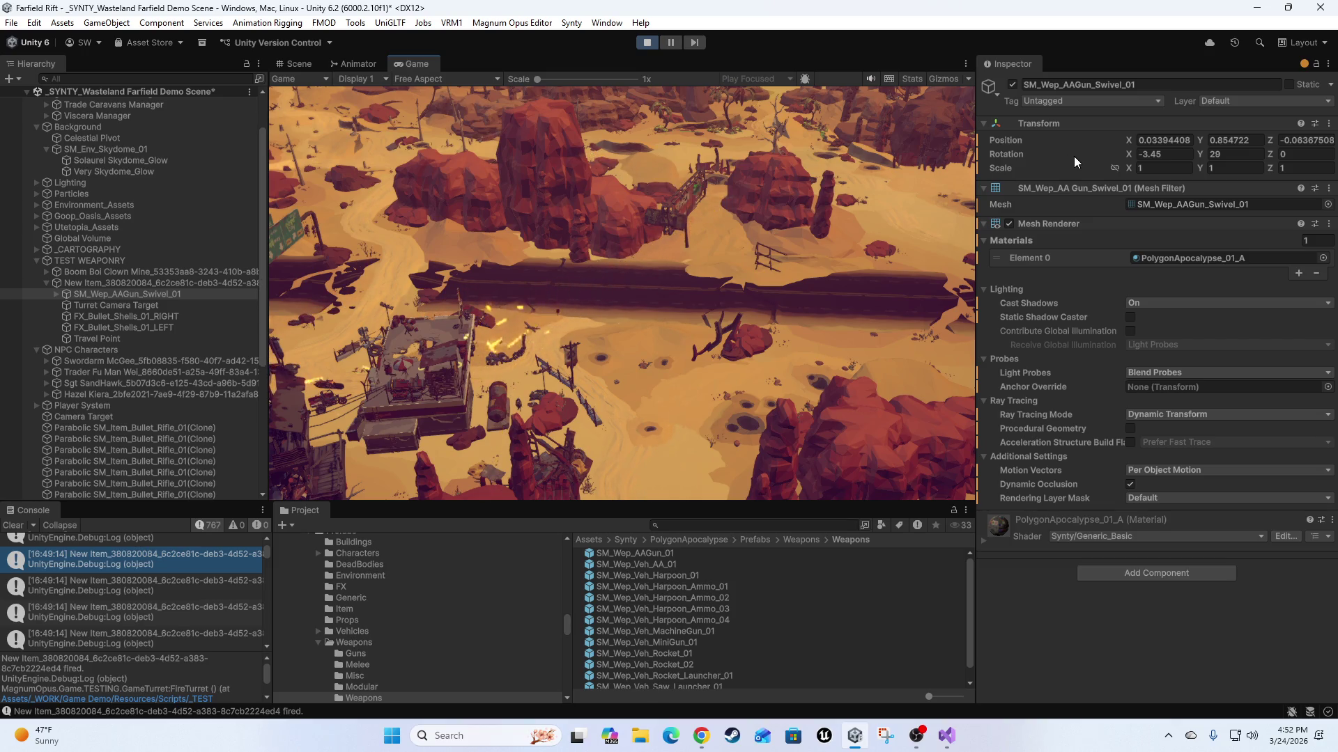
Set the swivel's X rotation through -3.75 to -5, then select the turret parent object.
left_click(1228, 155)
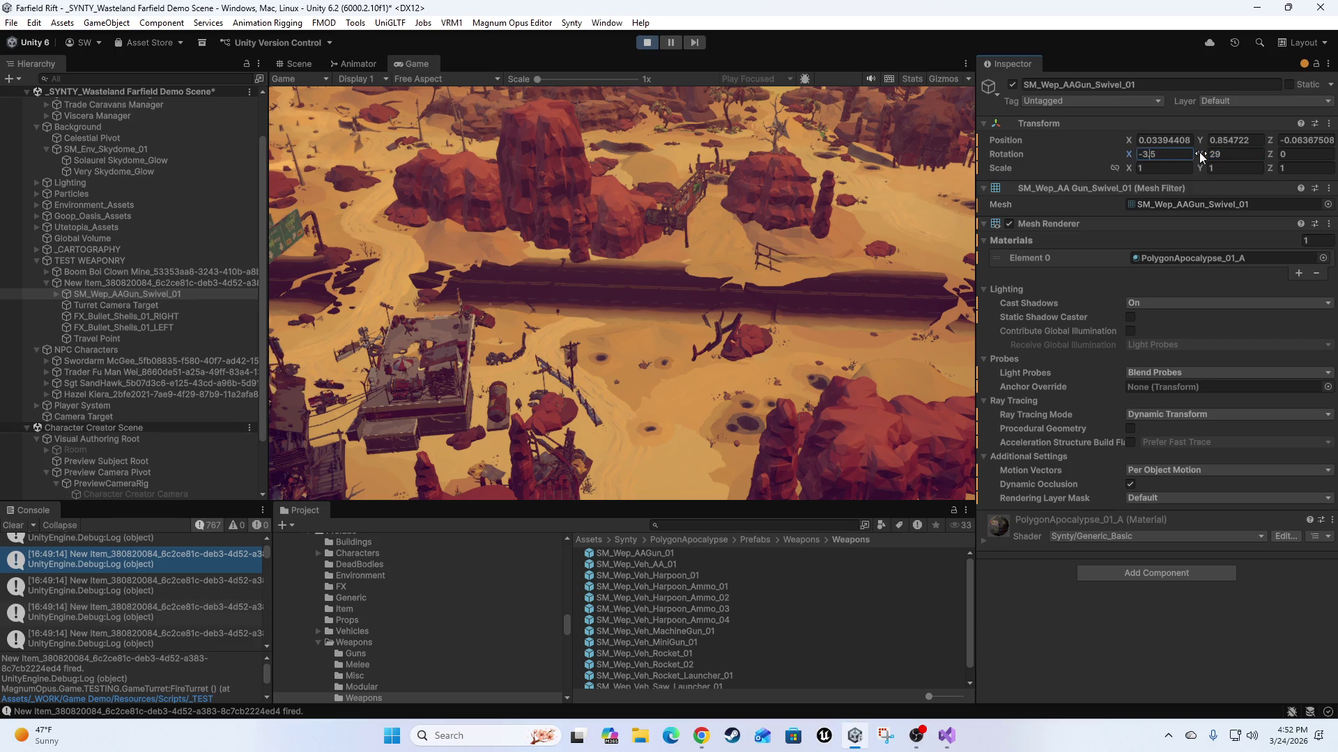
left_click(758, 212)
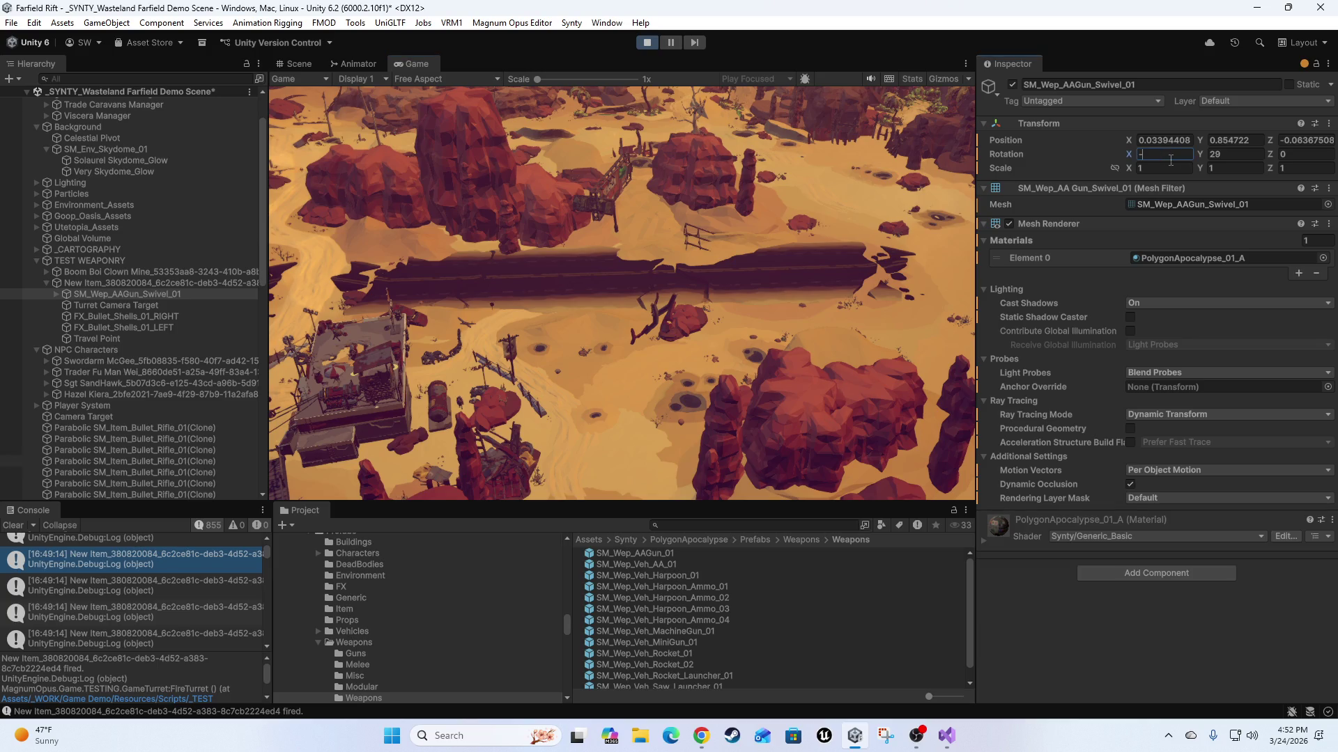
left_click(756, 118)
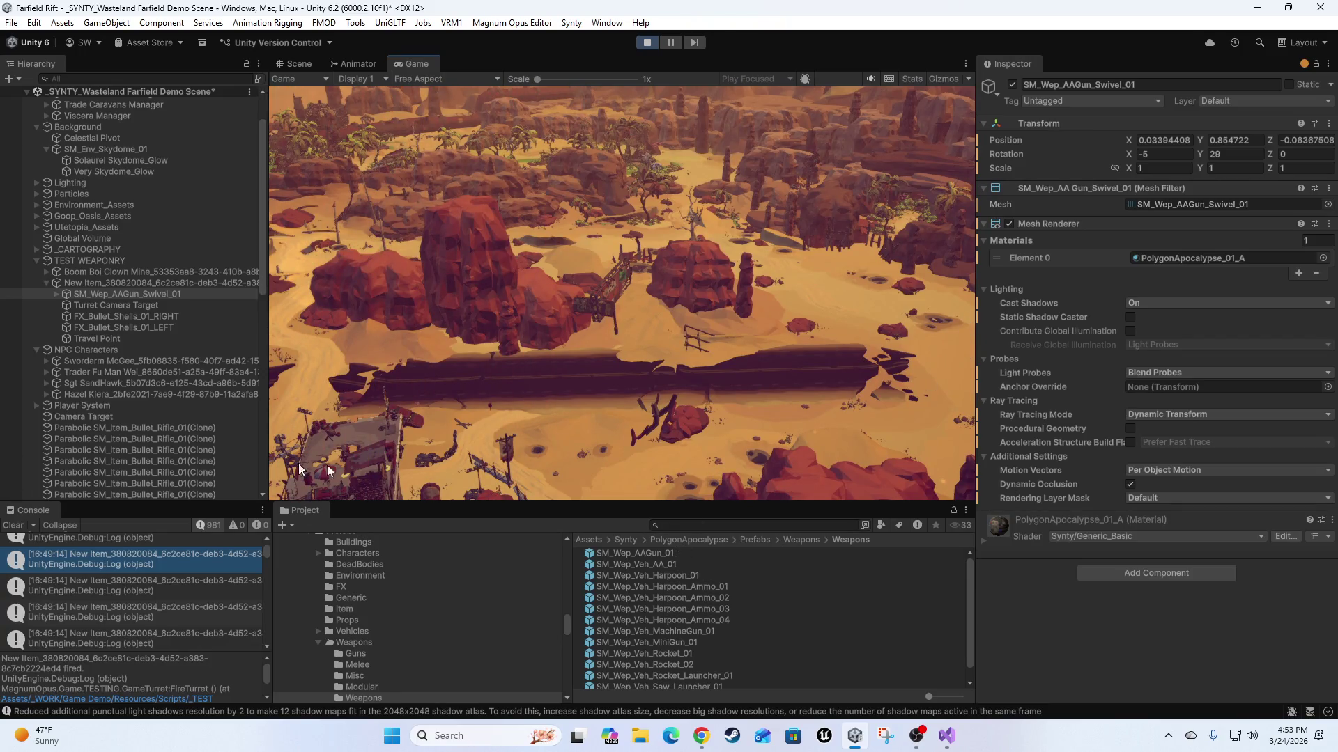
left_click(134, 283)
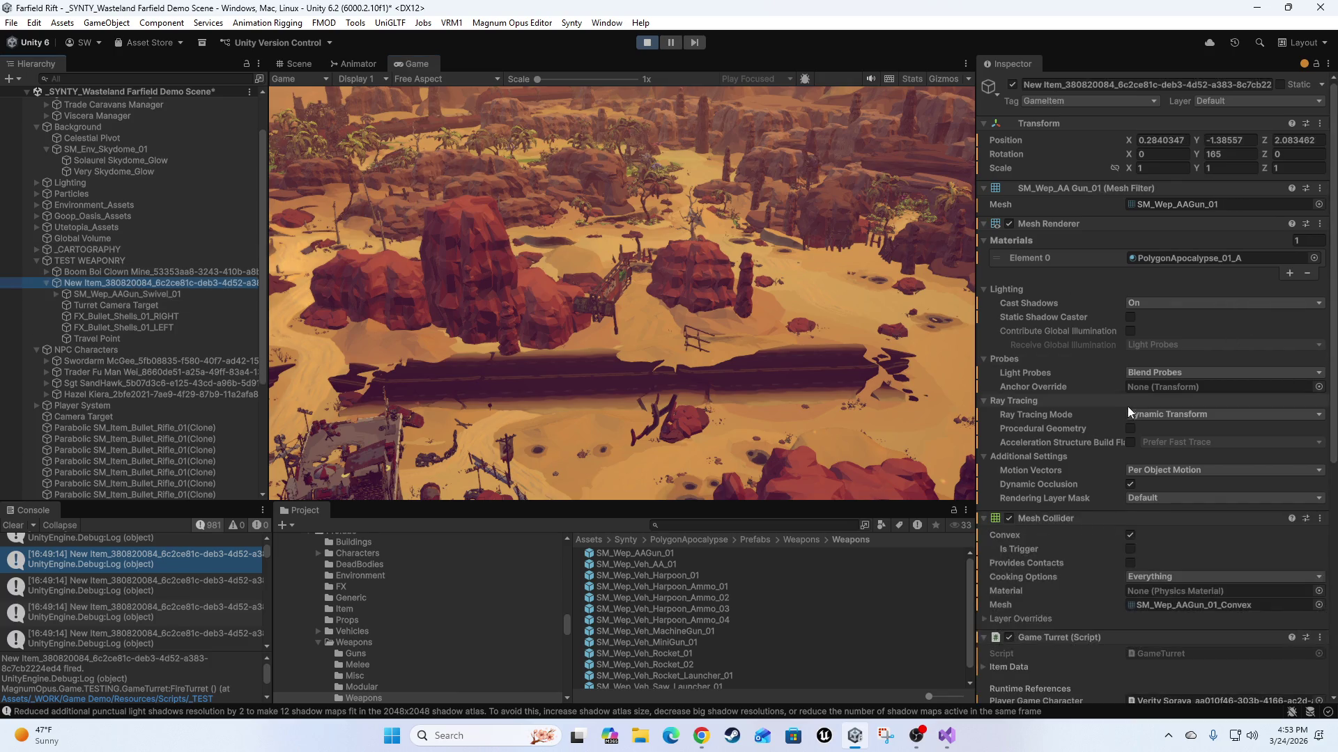
In Game Turret (Script), set Shots Per Second to 50 and Bullet Speed from 75 to 50, then test-fire.
scroll(1142, 474, "down", 6)
scroll(1156, 663, "down", 3)
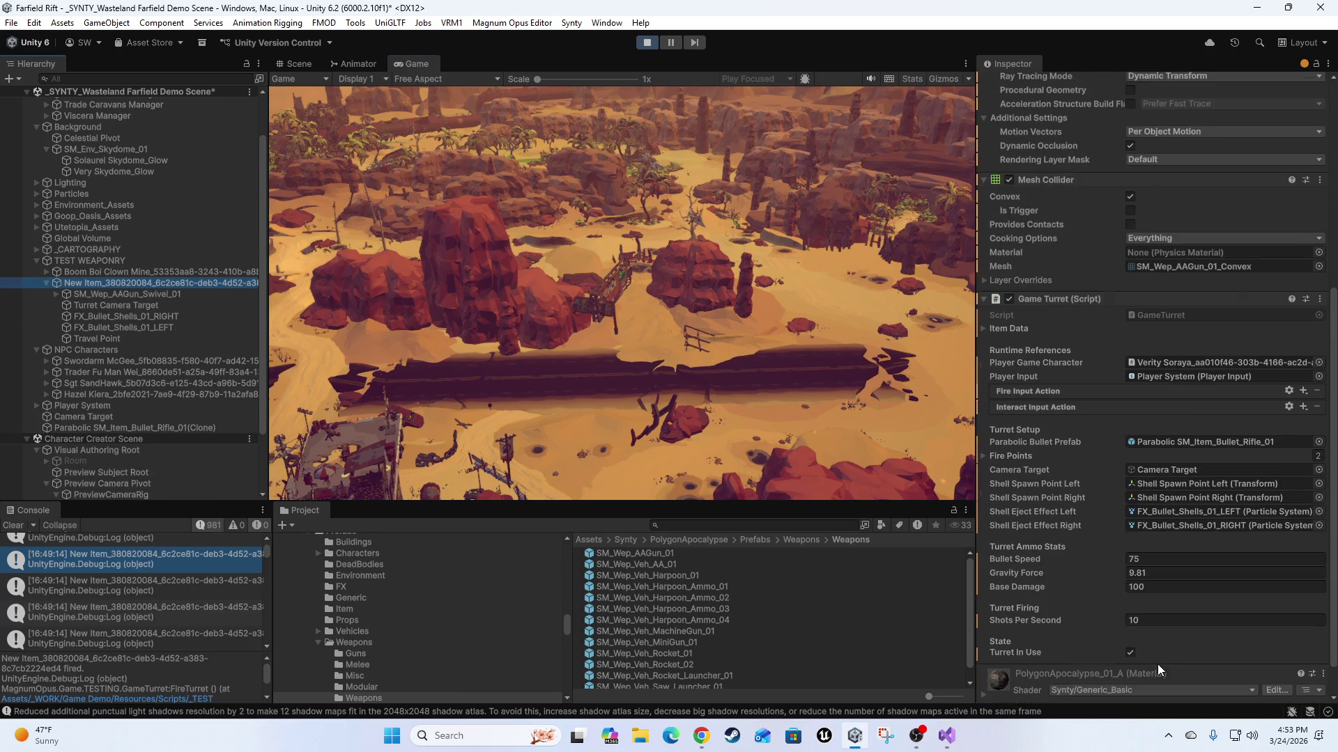
left_click(1167, 617)
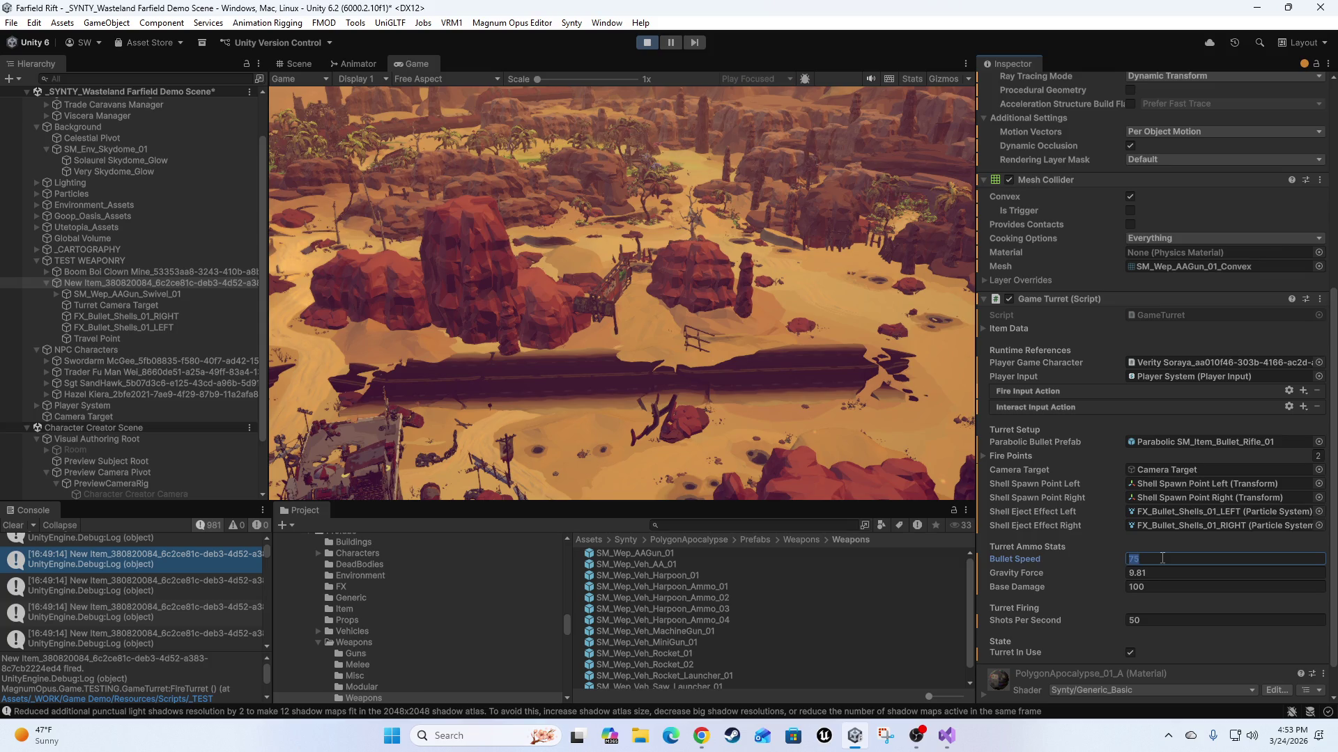
type("50")
left_click(766, 316)
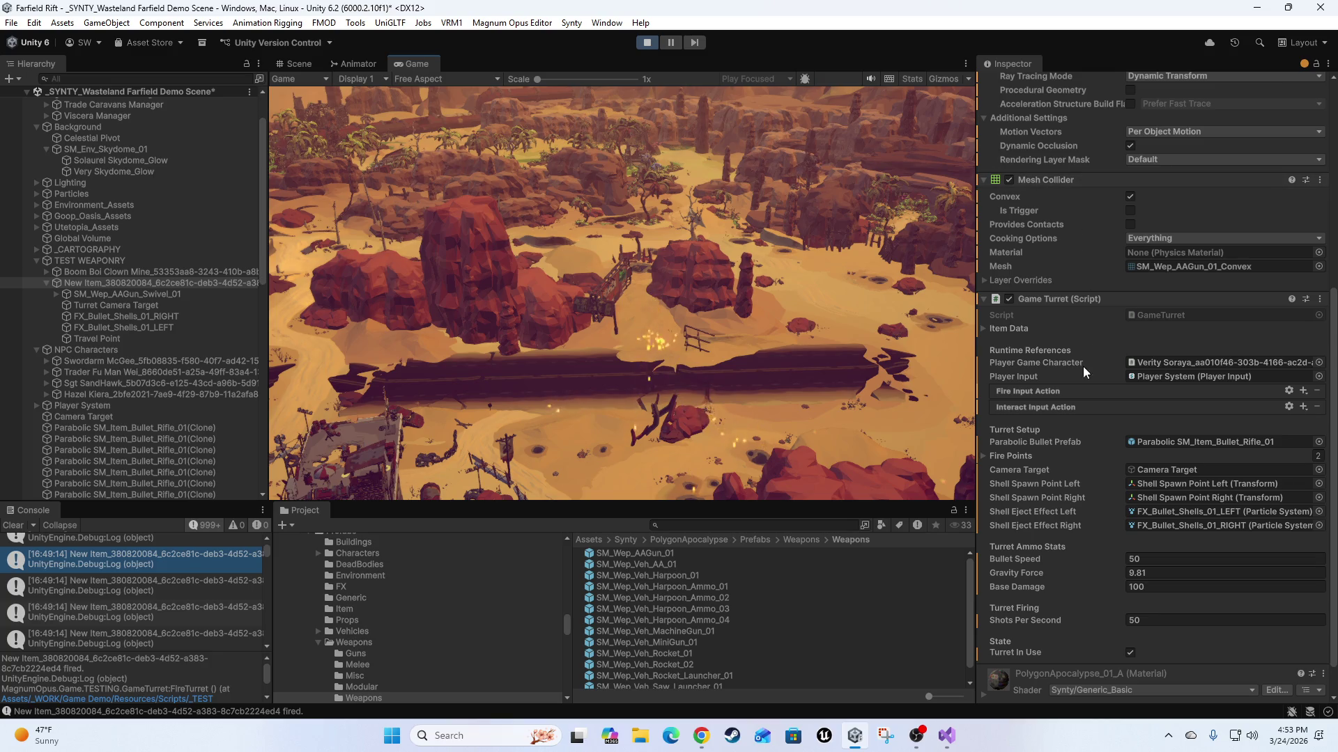
scroll(1081, 317, "up", 8)
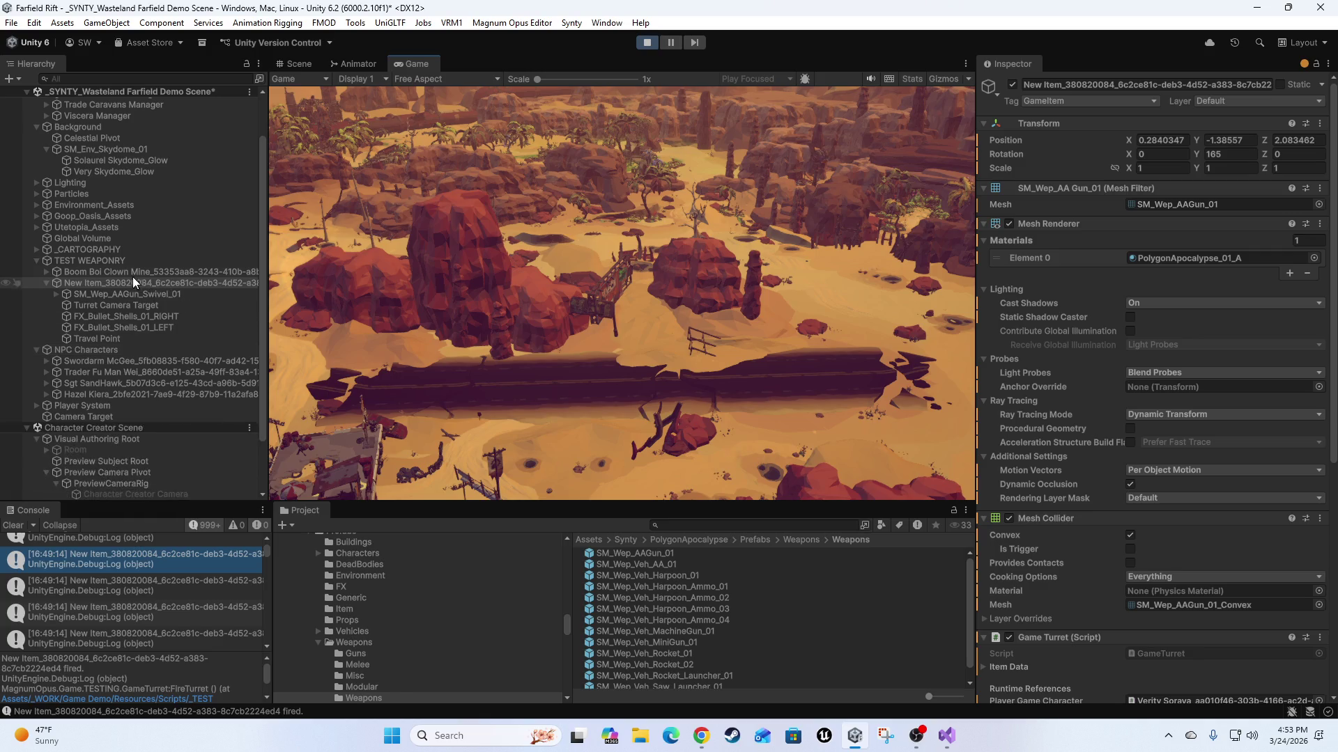
Select SM_Wep_AAGun_Swivel_01 and fire the turret at the targets.
left_click(117, 295)
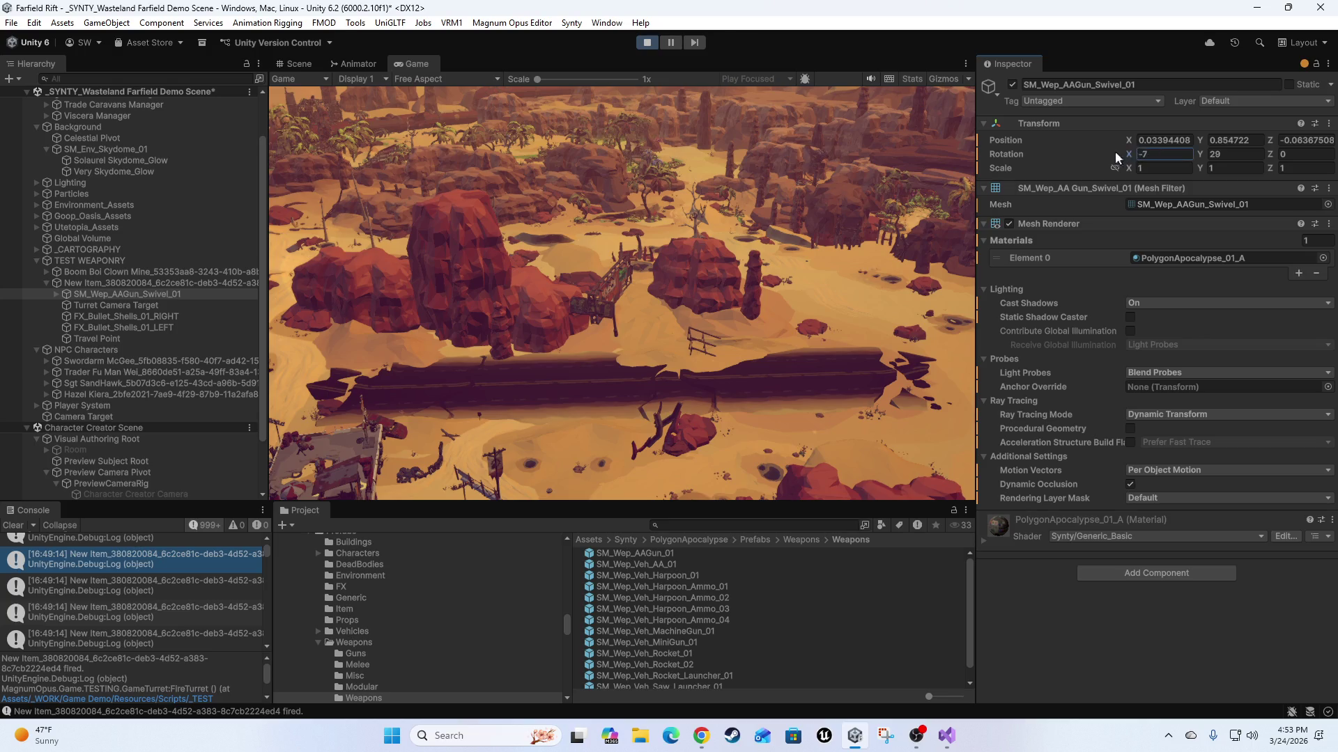
left_click(734, 257)
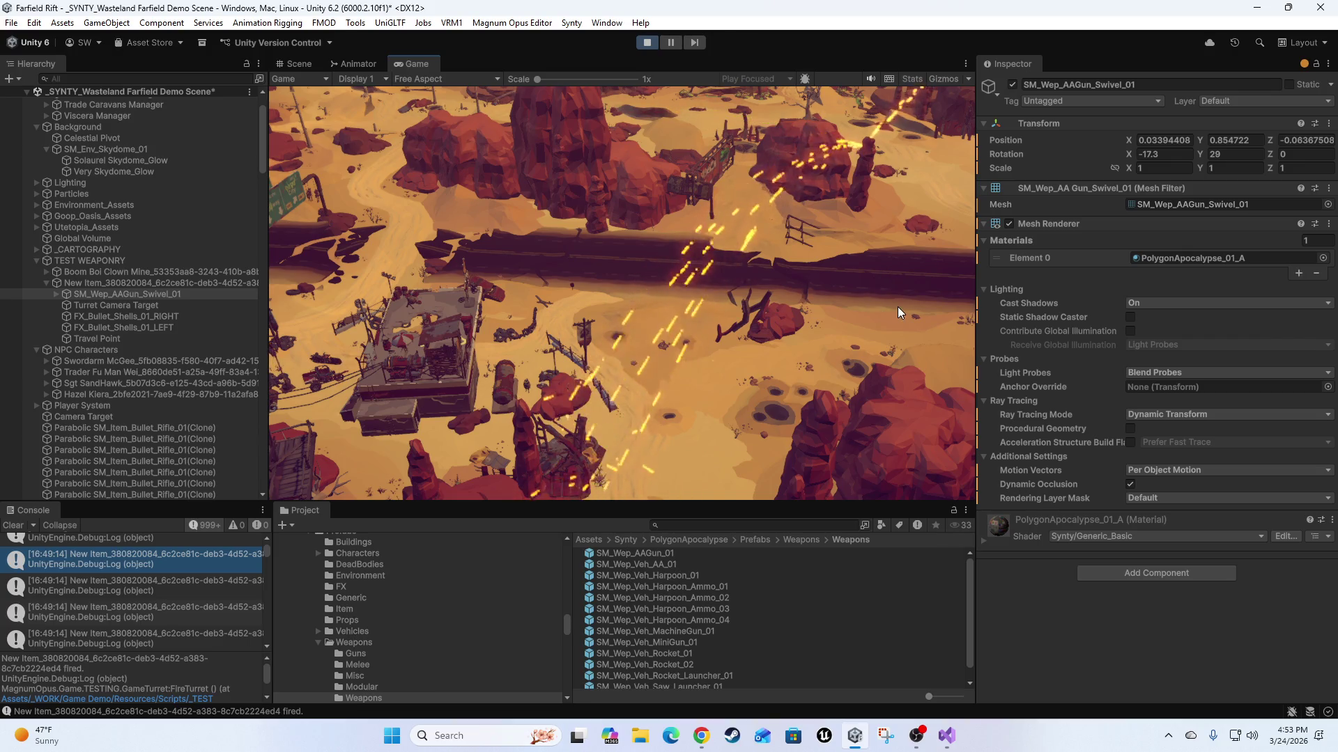
left_click(1169, 155)
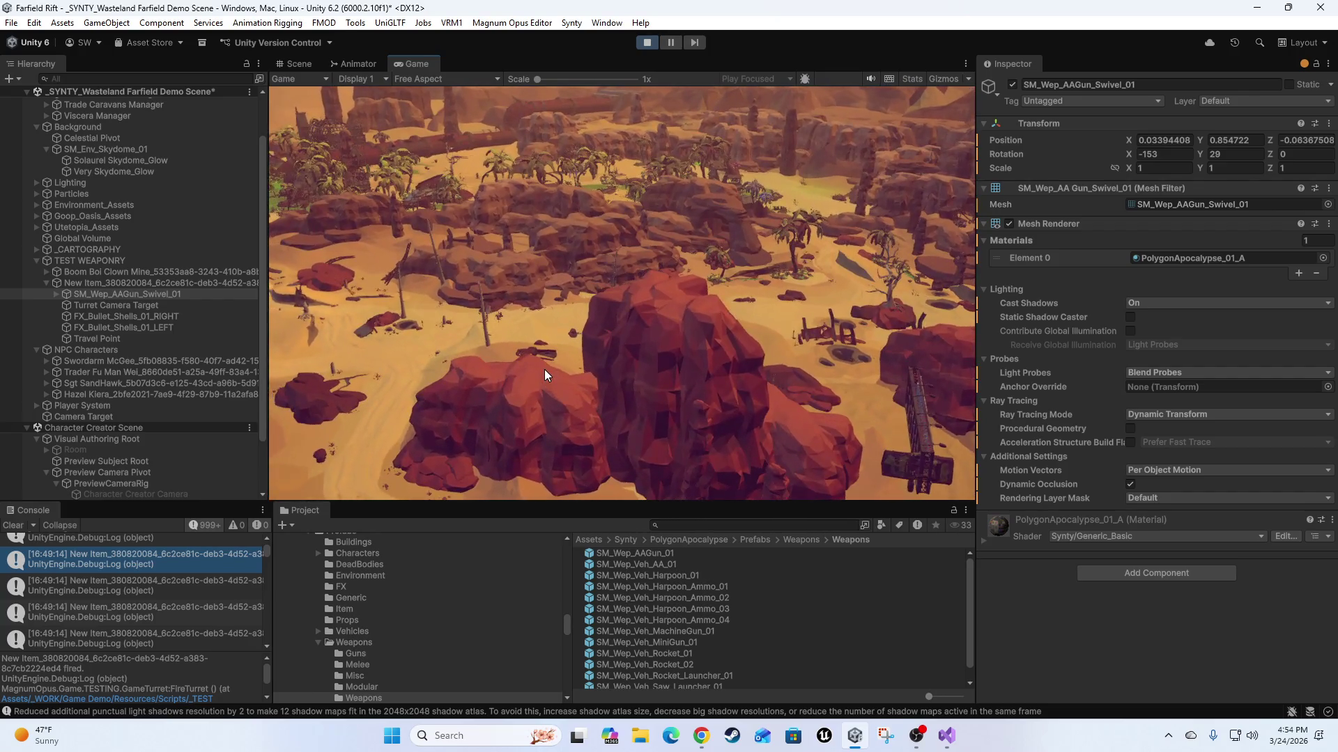
Switch to the character view, dismount and remount the turret, and fire toward the rock mesa.
key("Tab")
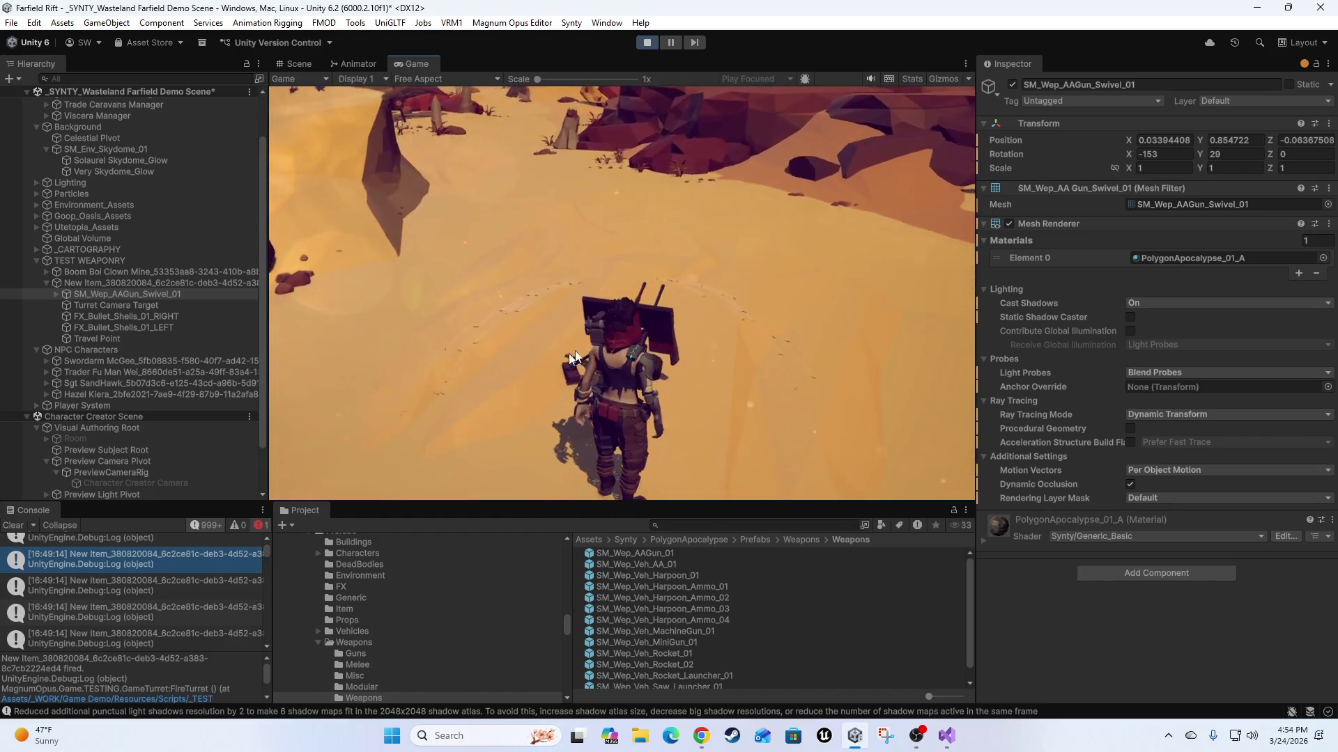
key("e")
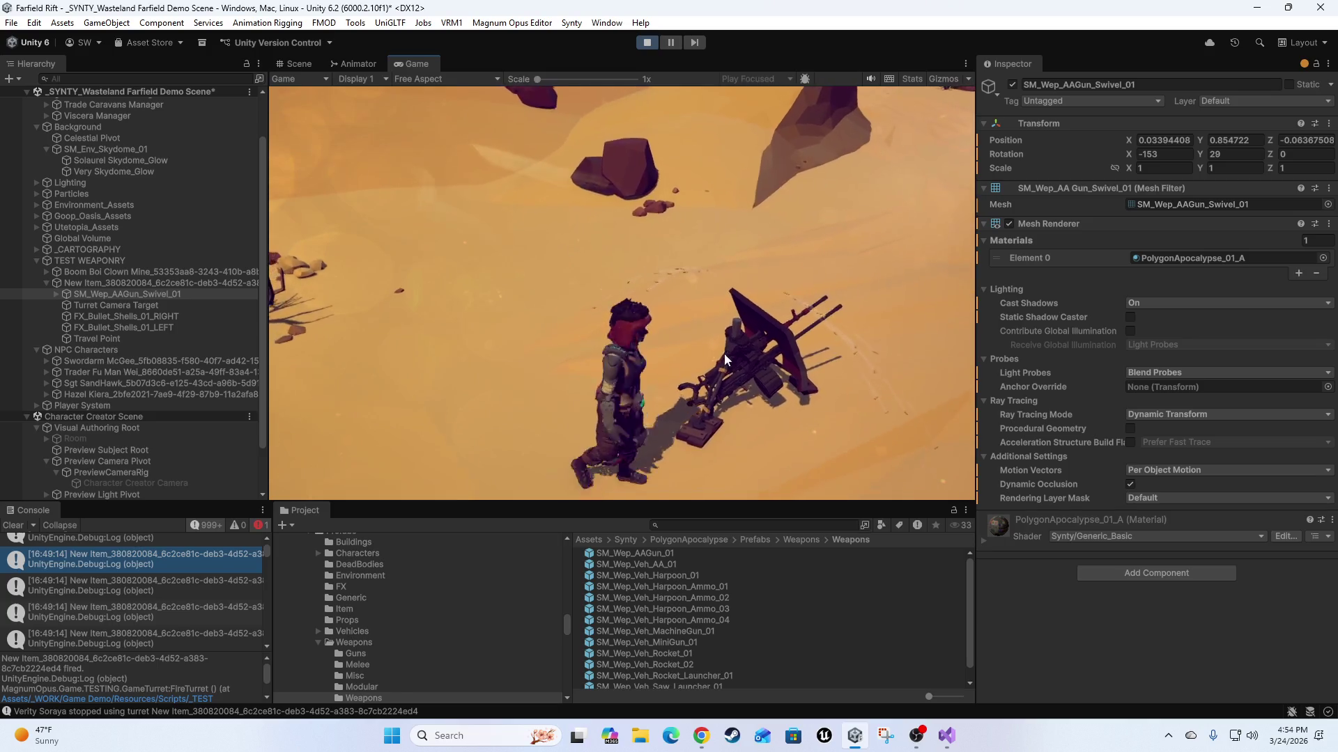
key("e")
left_click(801, 378)
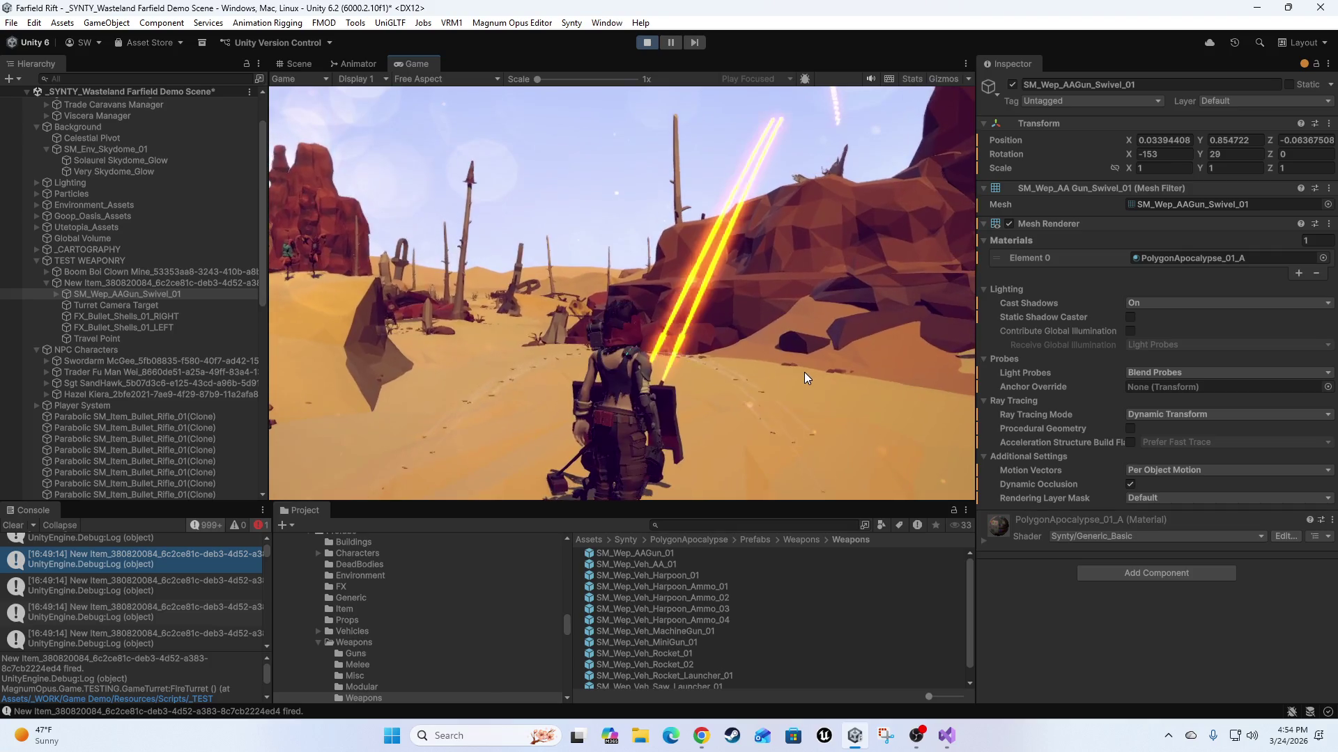
Set the swivel's X rotation to -15 and switch to the top-down camera.
left_click(1175, 159)
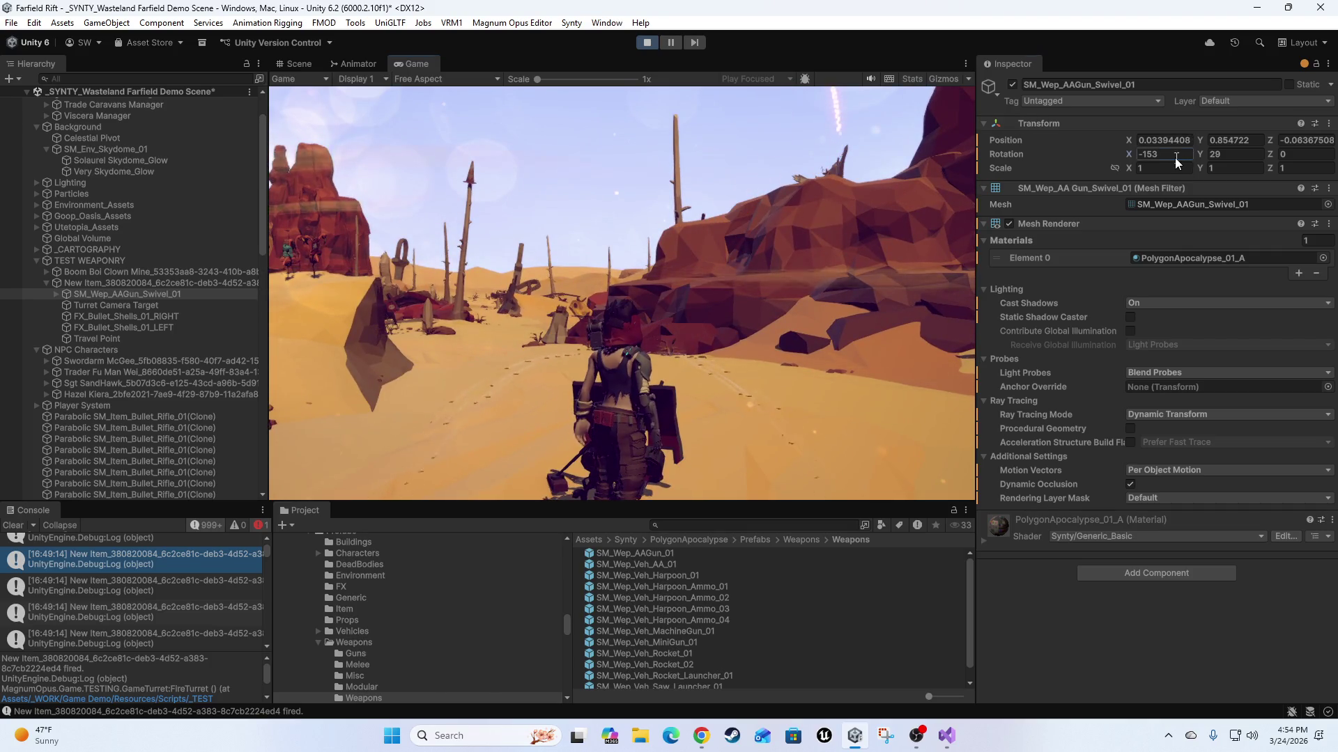
type("-15")
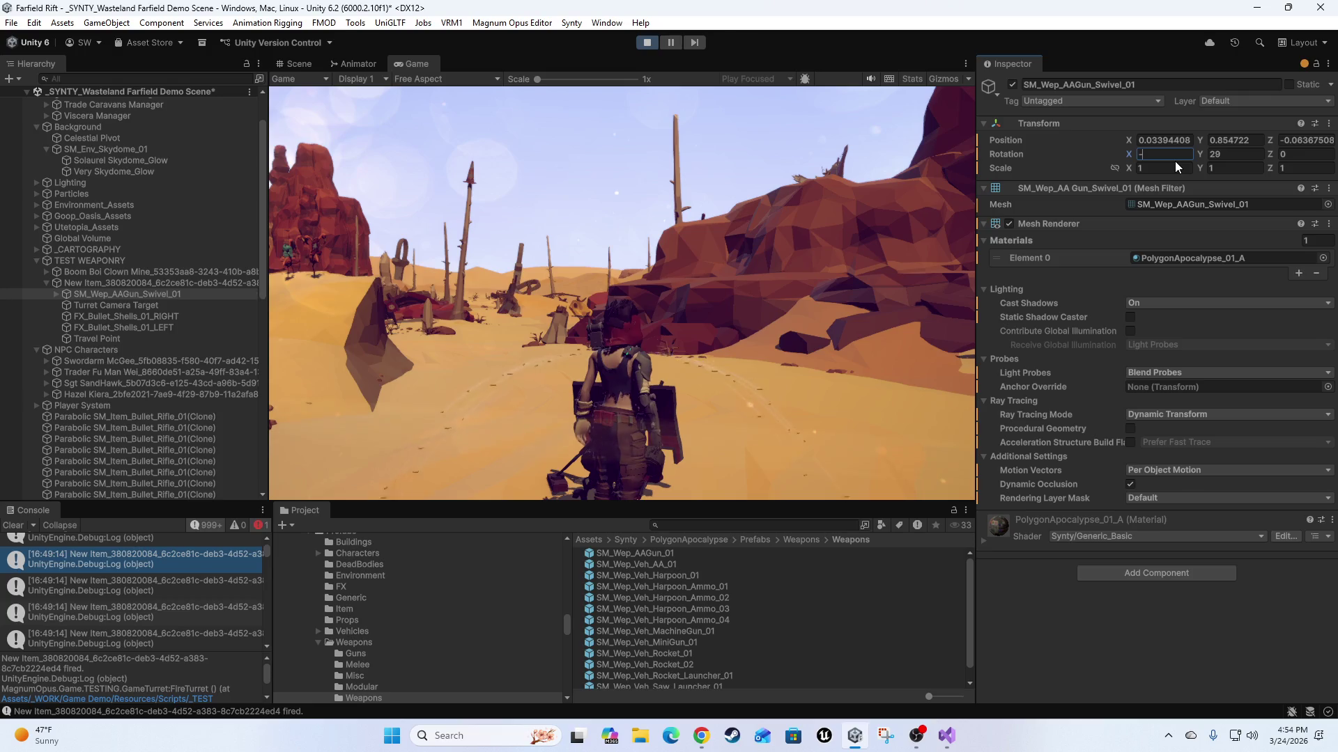
key("Return")
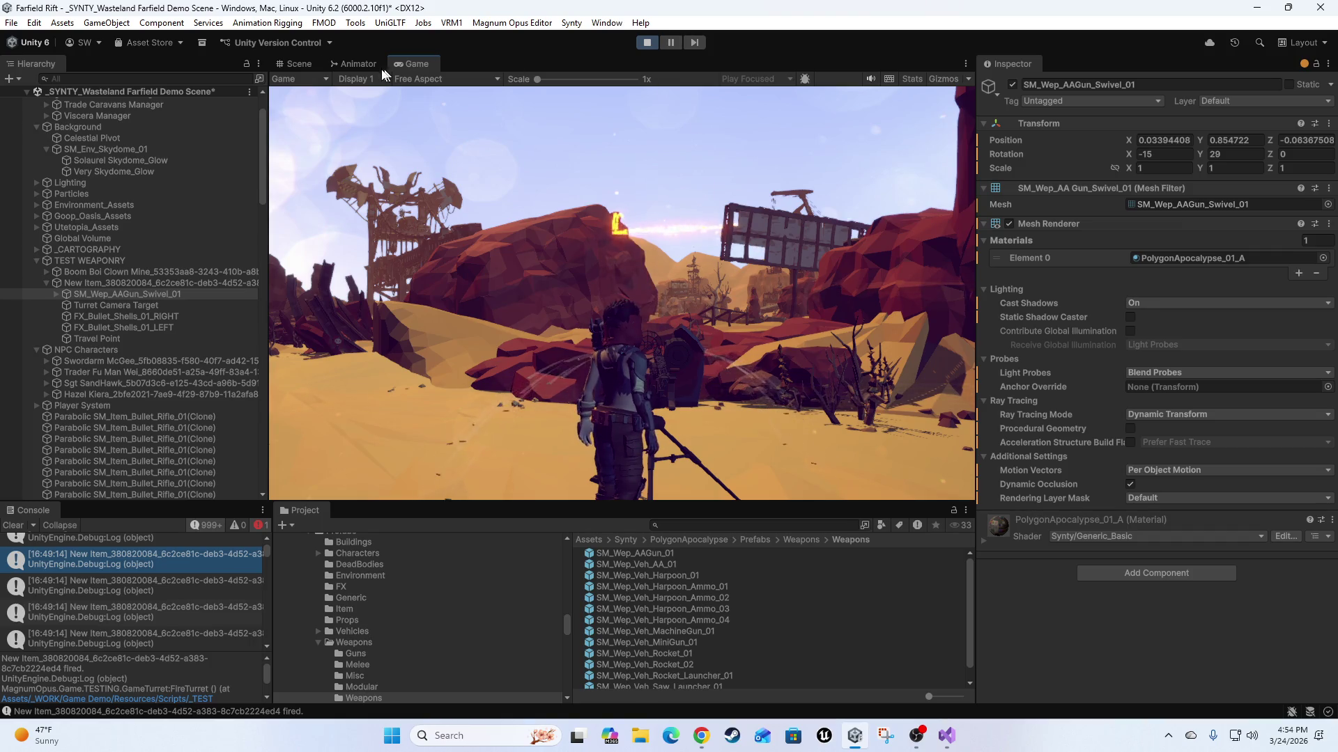
key("Tab")
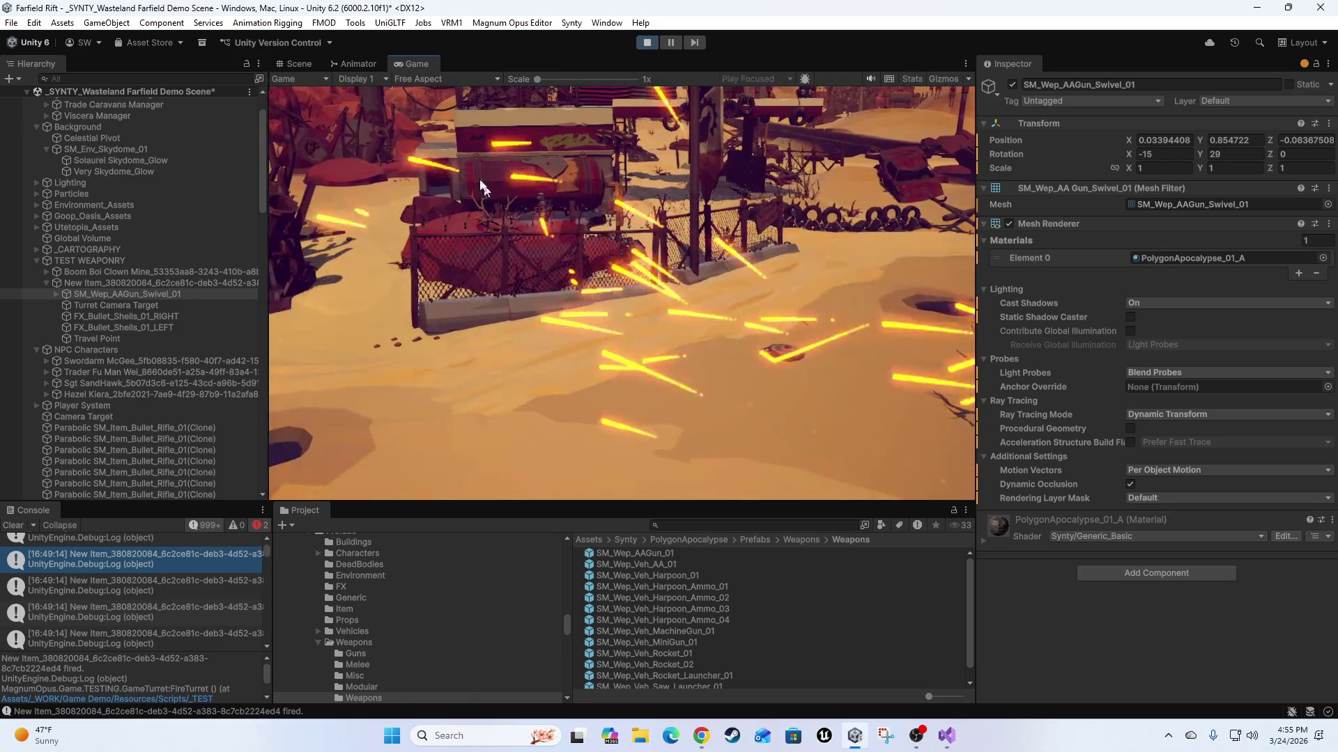
Walk the player across the sand into the turret's line of fire.
left_click(533, 23)
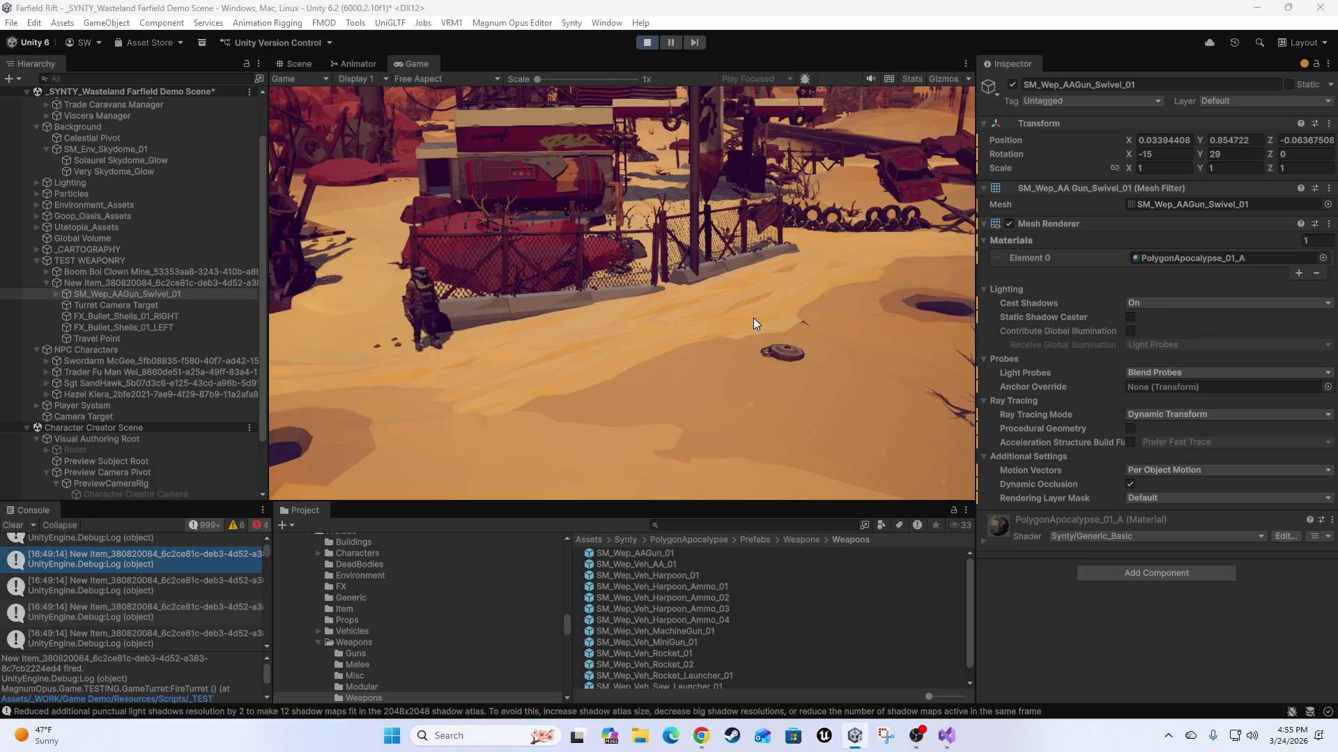
left_click(700, 230)
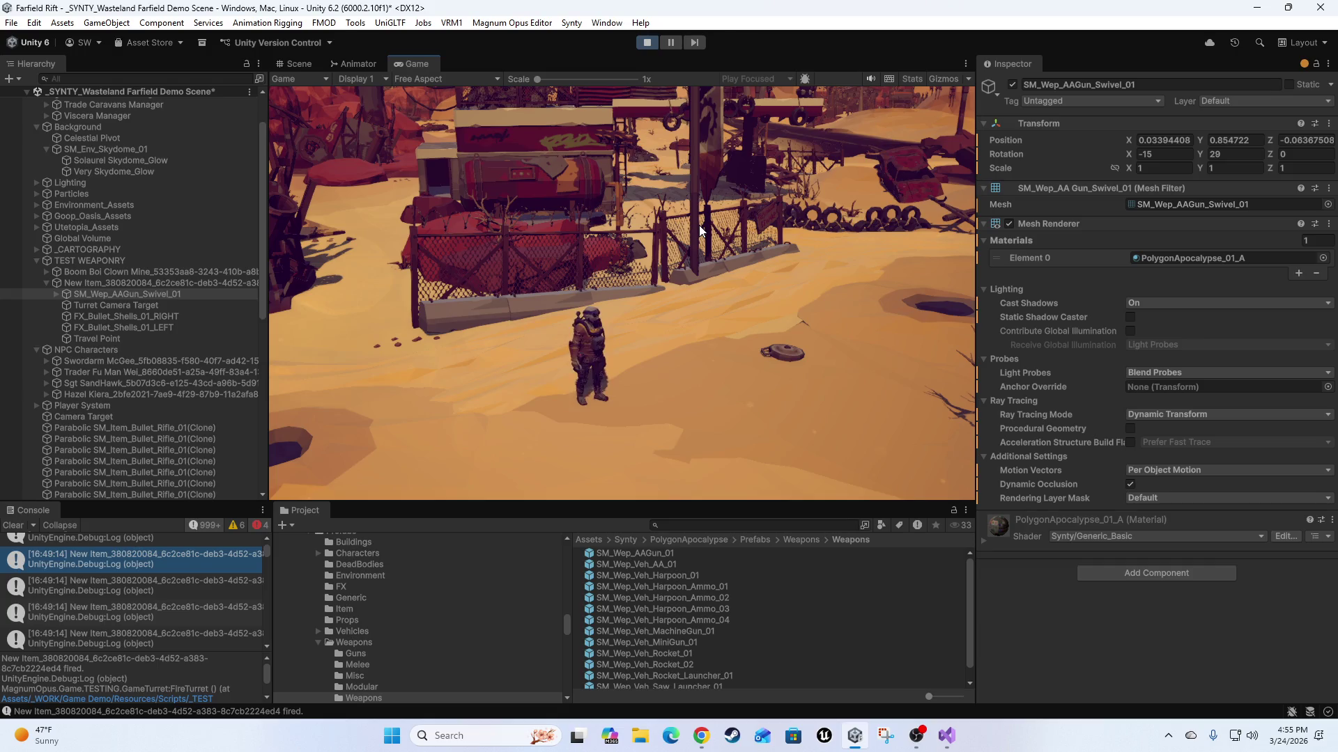
left_click(699, 230)
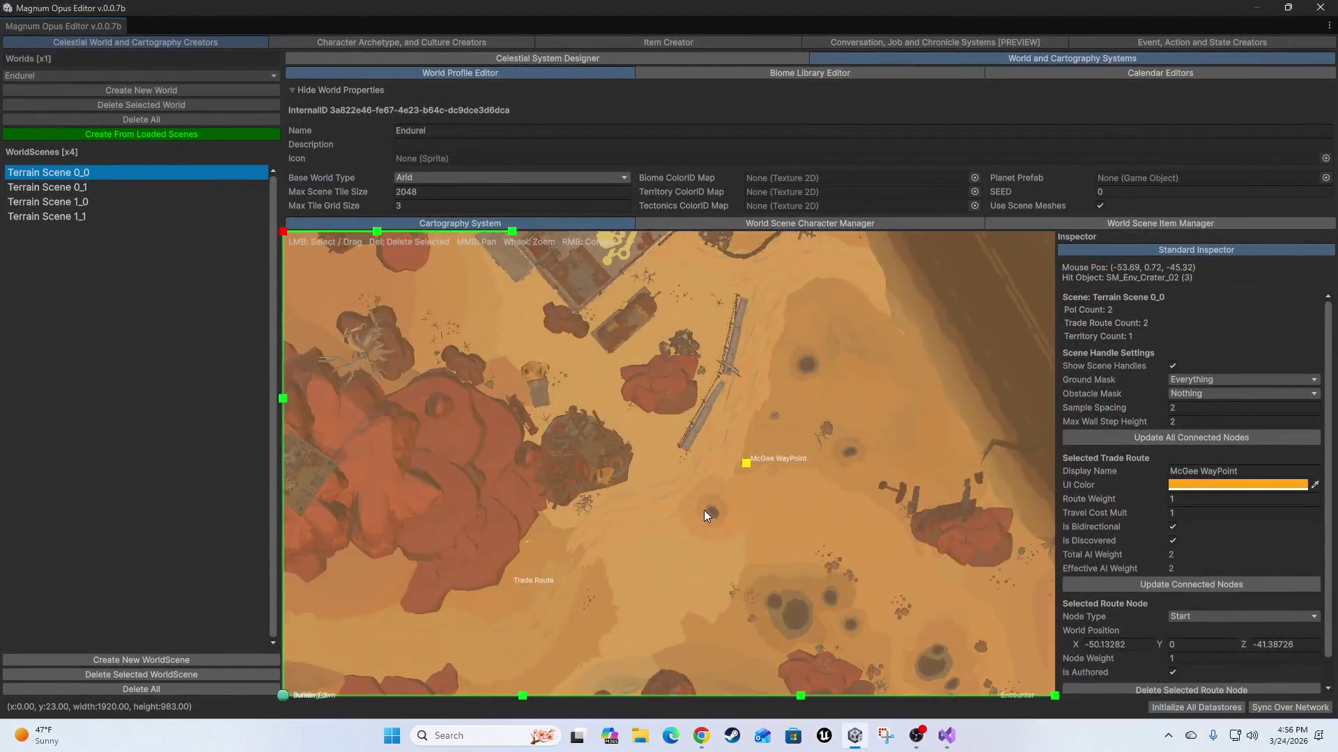
Drag the McGee WayPoint to X -52.80369, Z -40.04939 on the map, then close Magnum Opus Editor.
scroll(703, 514, "up", 5)
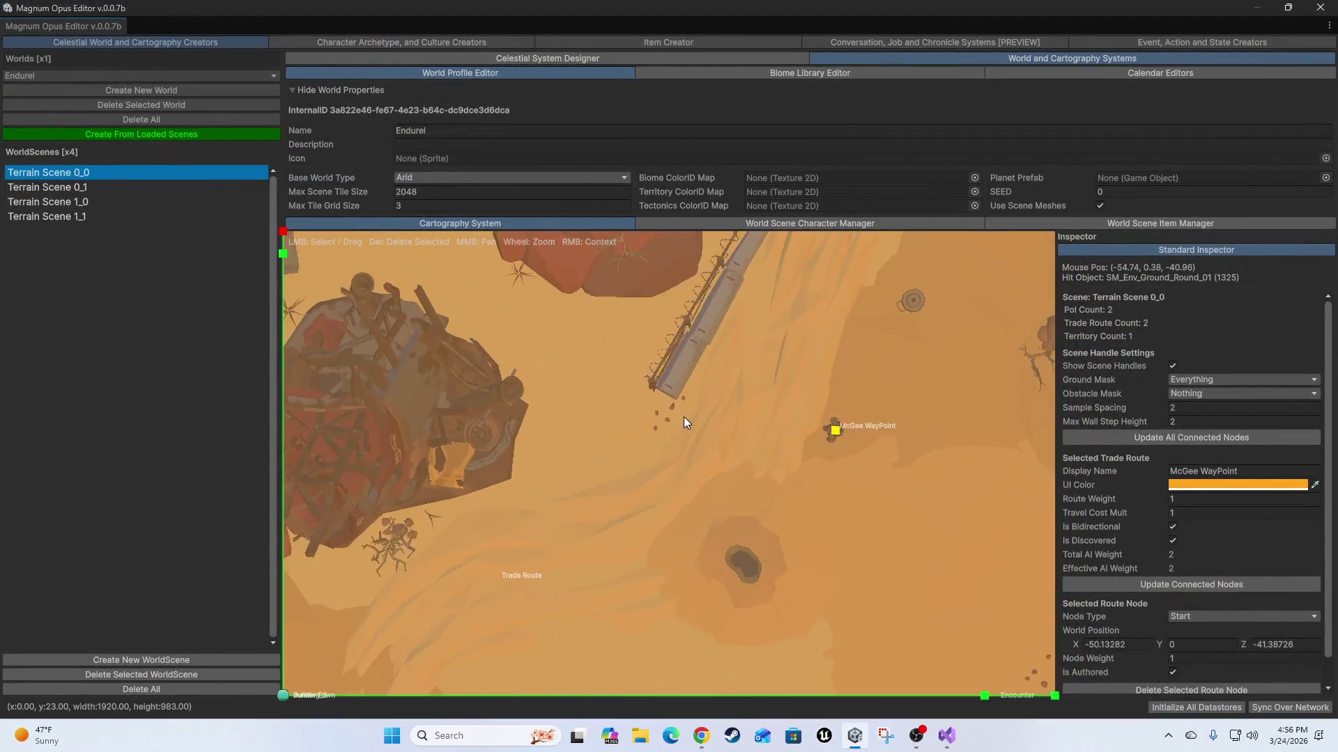
scroll(813, 425, "down", 2)
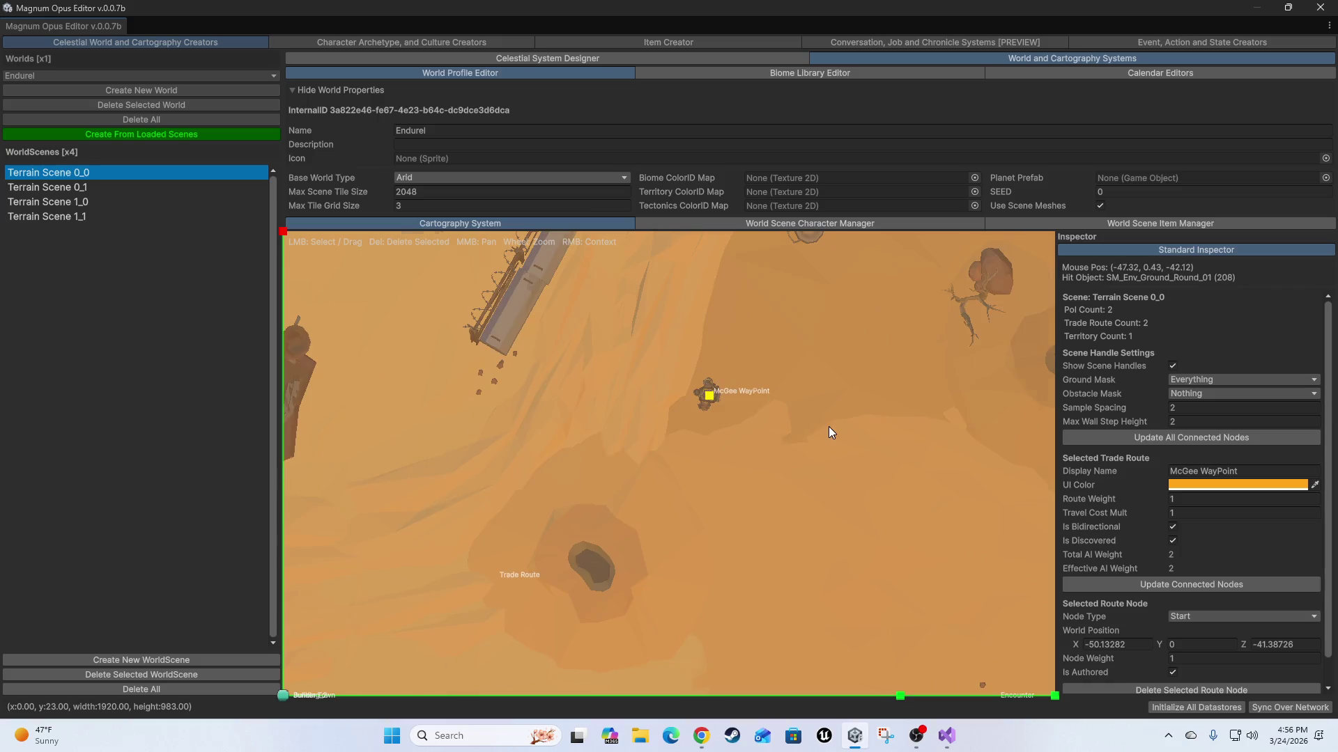
scroll(829, 427, "up", 3)
mouse_move(650, 369)
left_mouse_down()
mouse_move(696, 418)
mouse_move(697, 446)
left_mouse_up()
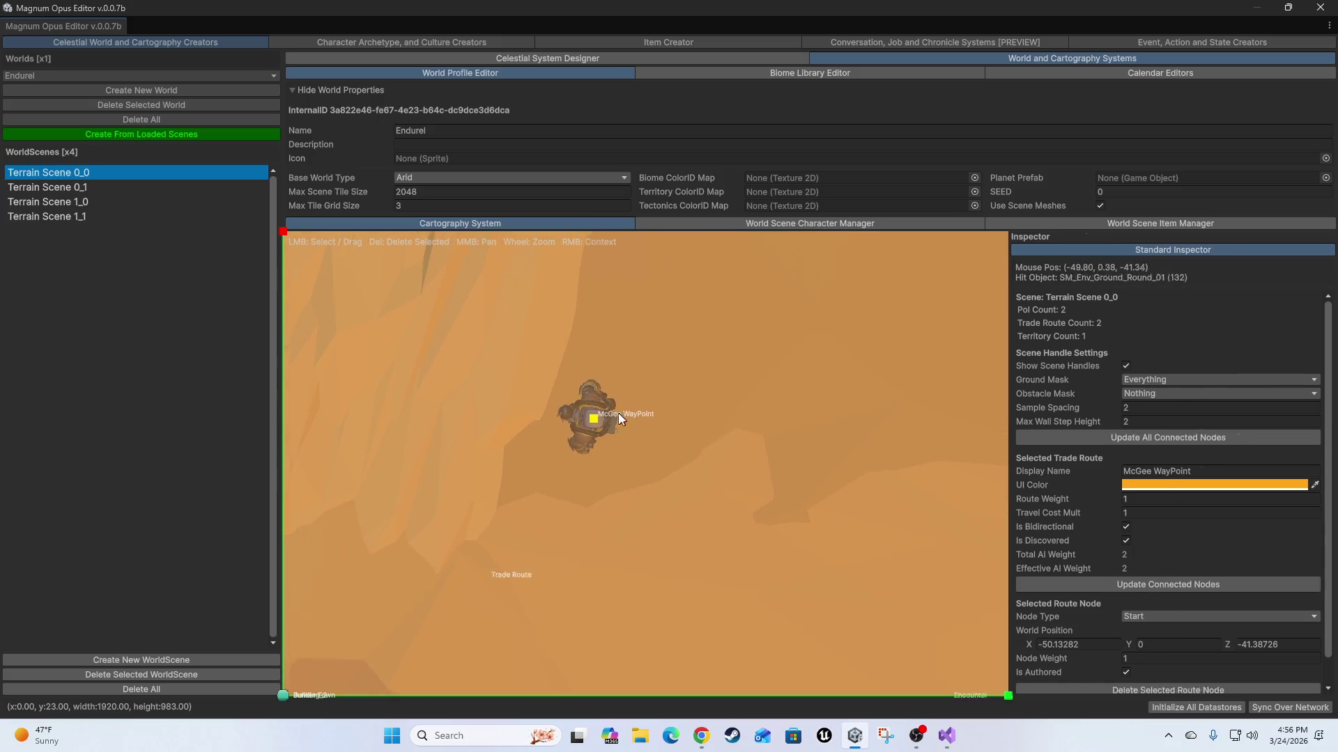
left_click_drag(595, 419, 430, 259)
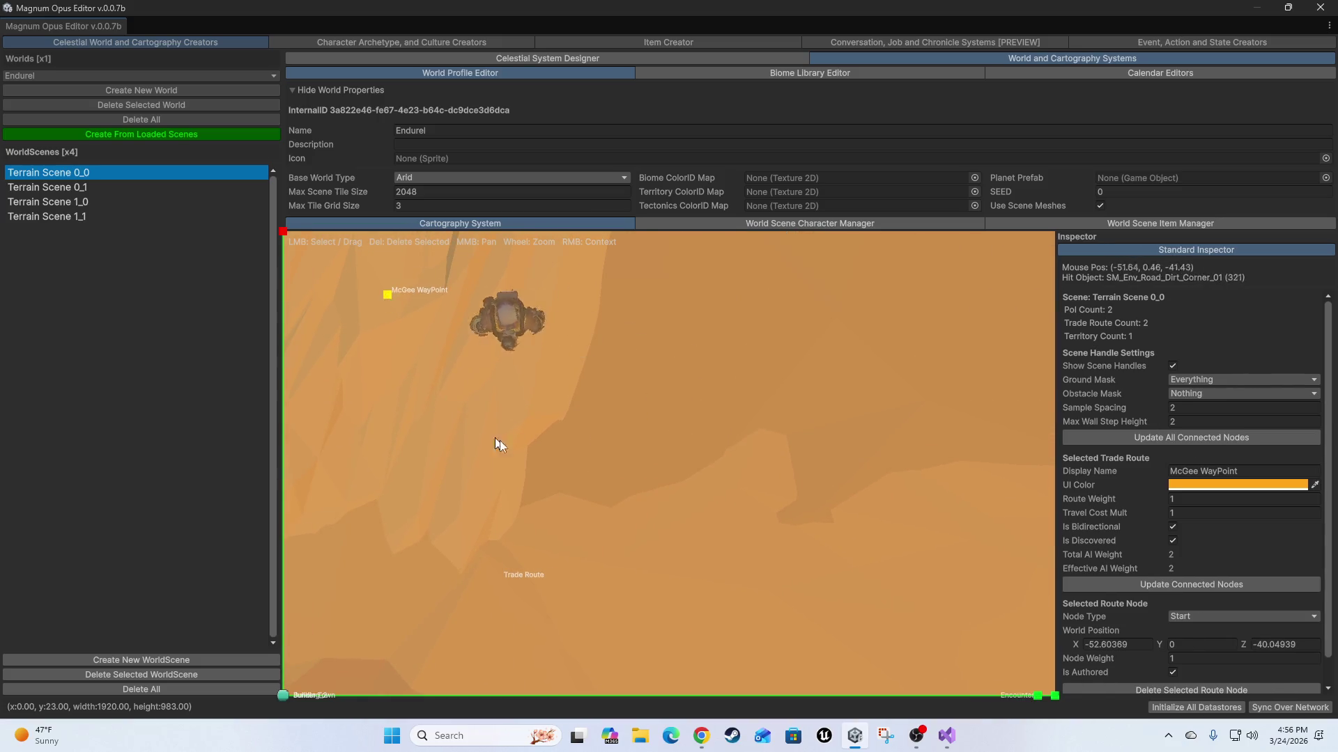
scroll(580, 460, "up", 3)
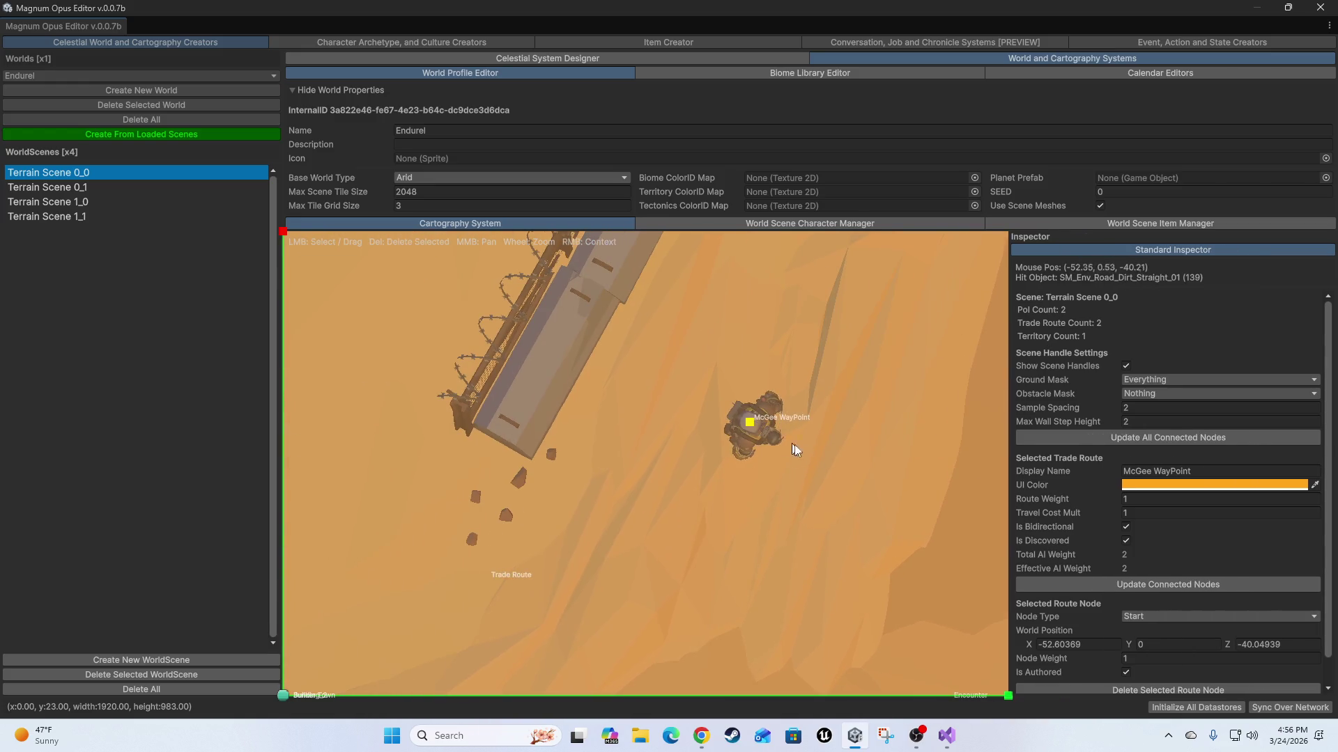
scroll(801, 457, "down", 3)
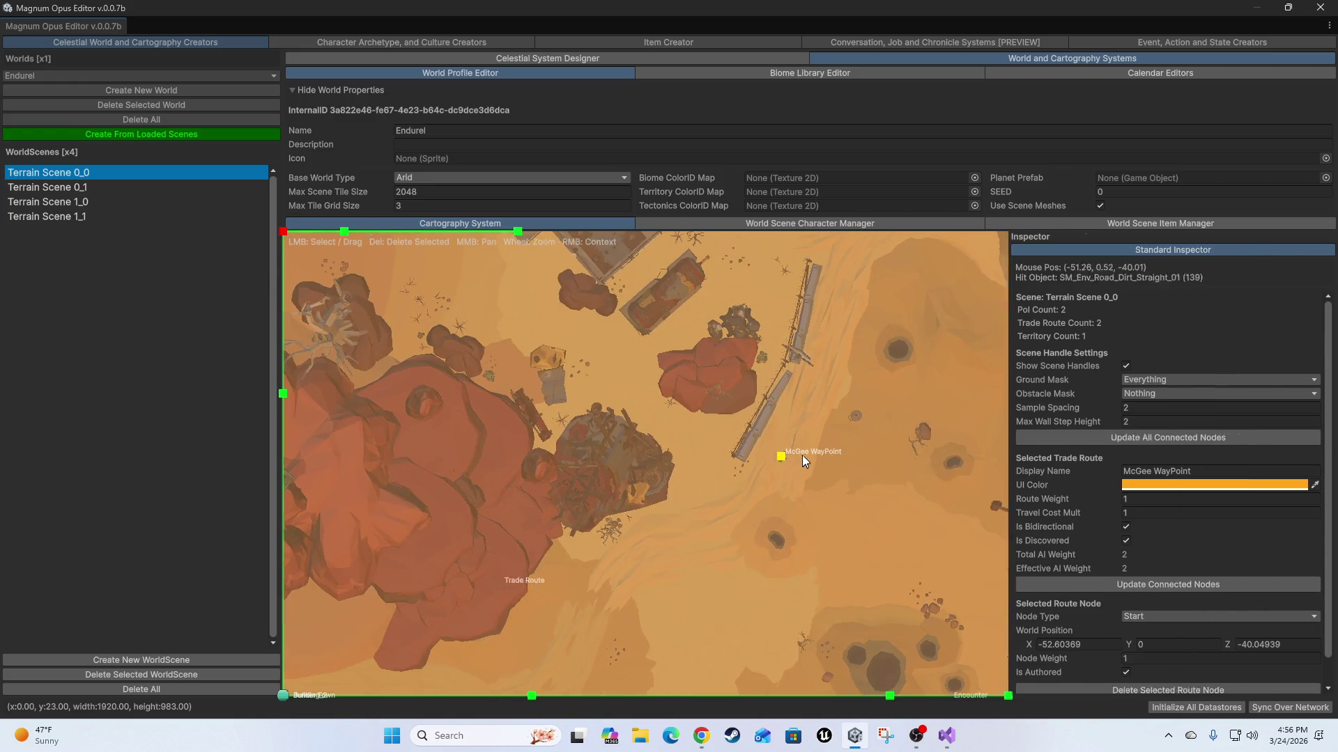
left_click(1329, 7)
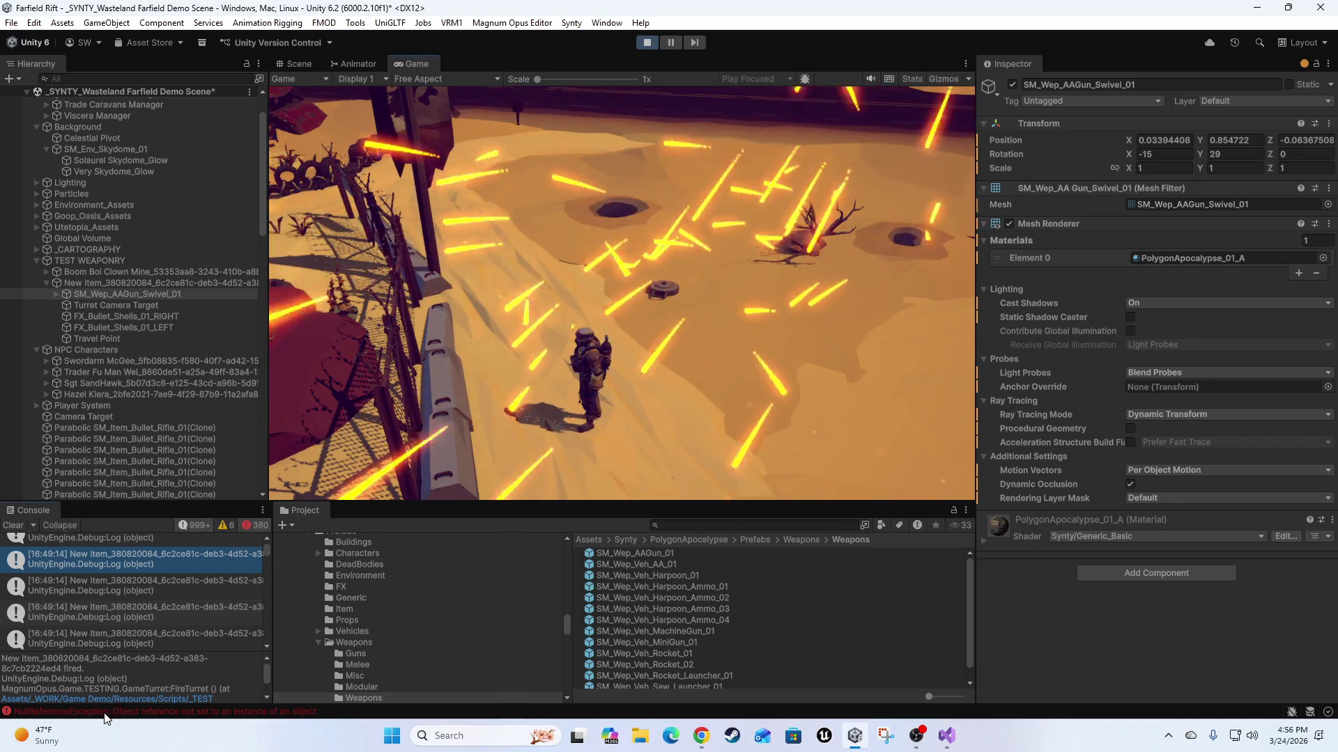
Show the NullReferenceException stack trace in the Console, then select Swordarm McGee.
left_click(199, 711)
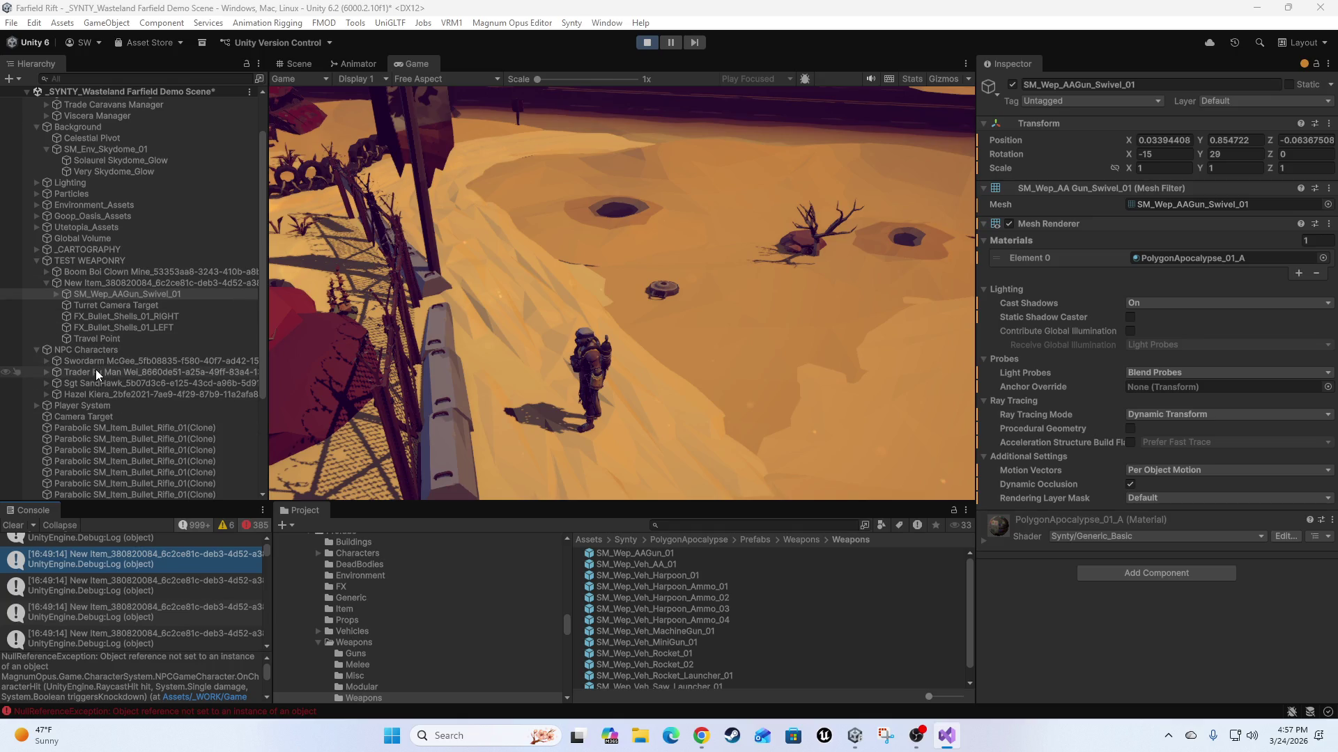
left_click(78, 361)
Review Swordarm McGee's components and expand its root and pelvis bones.
scroll(1096, 418, "down", 5)
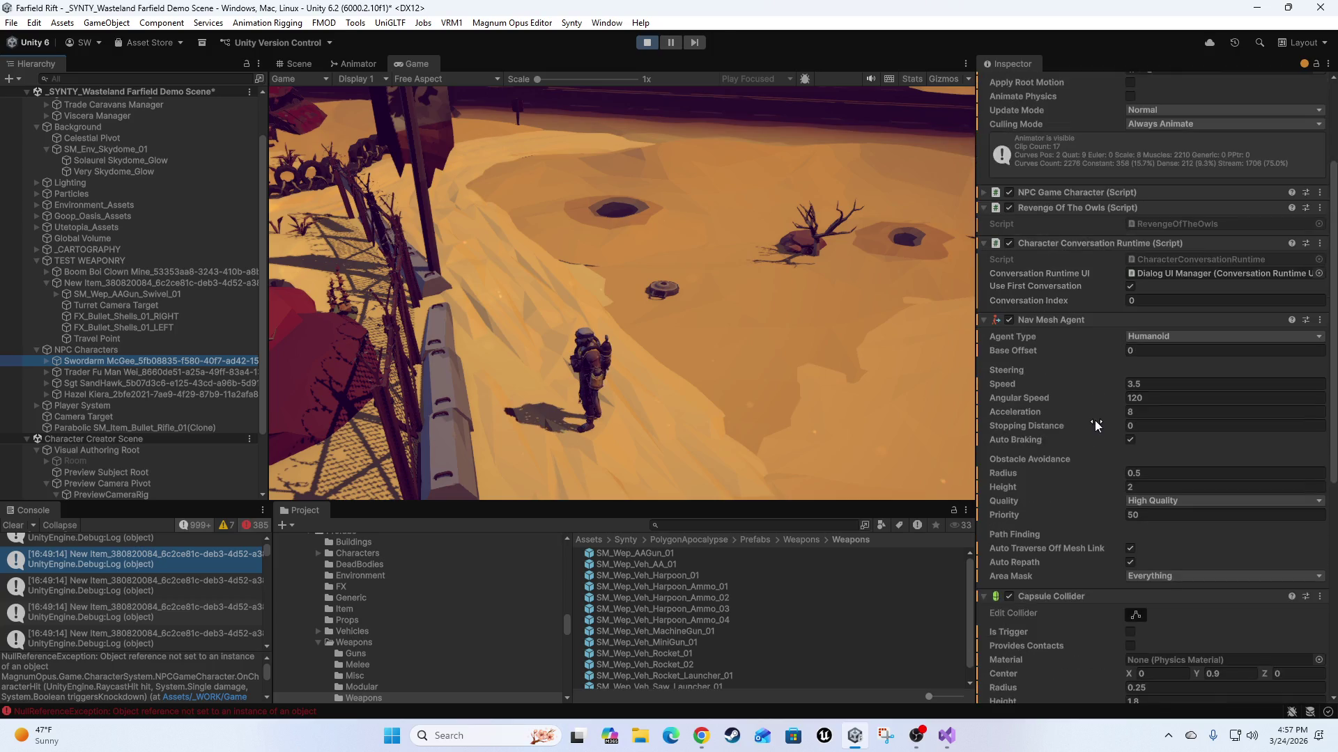
scroll(1068, 403, "down", 10)
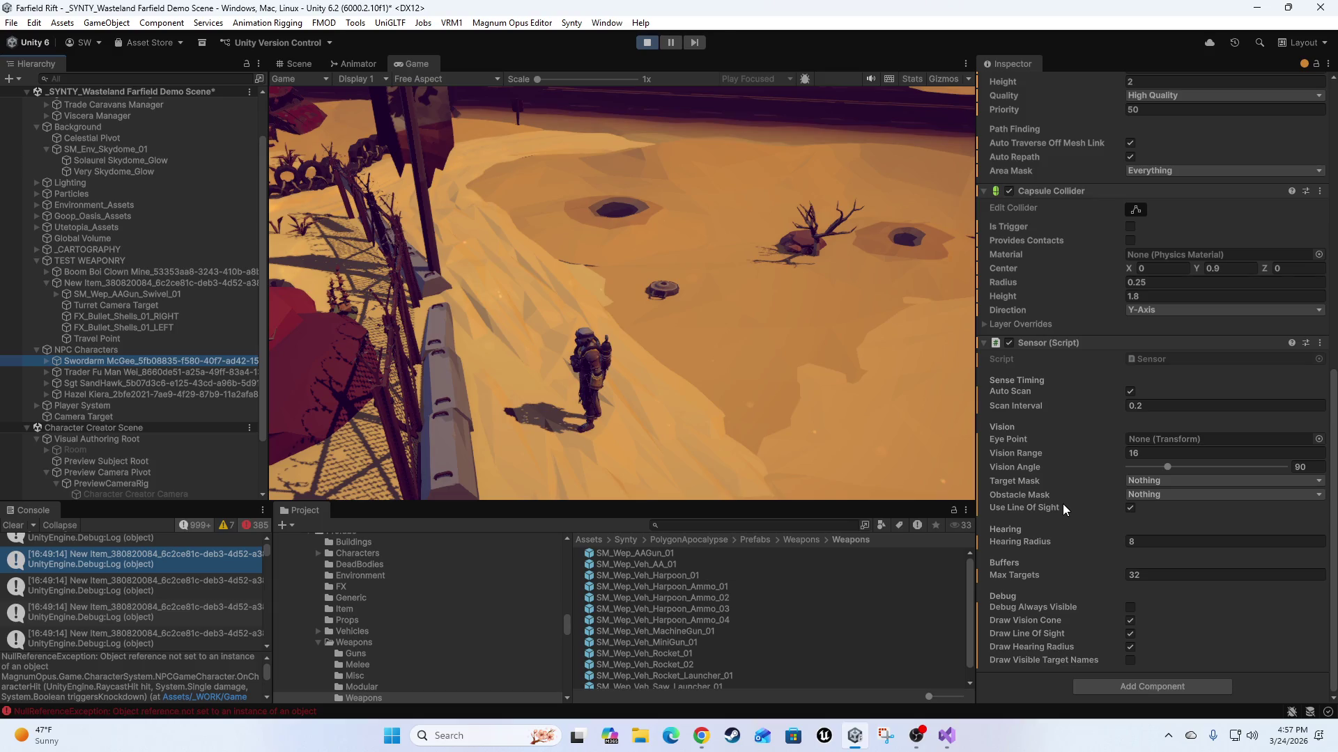
scroll(1060, 499, "up", 8)
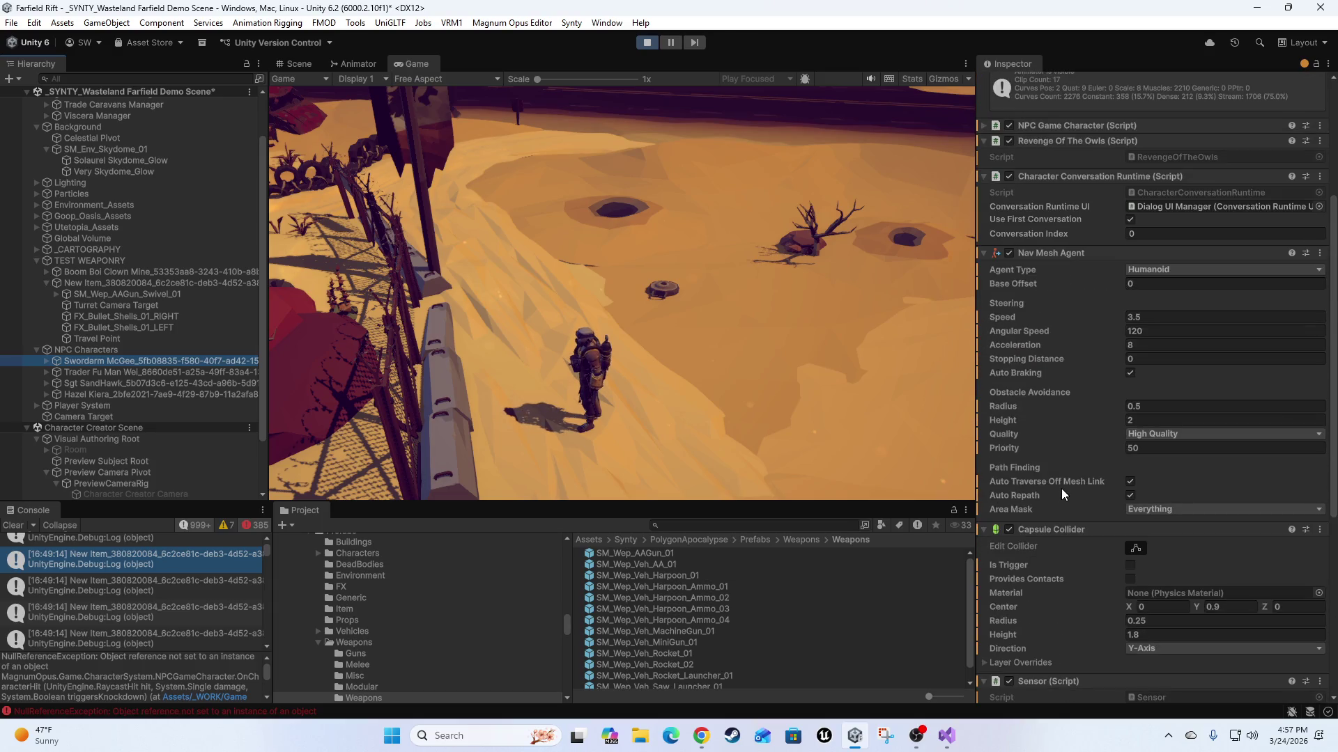
scroll(1062, 495, "up", 5)
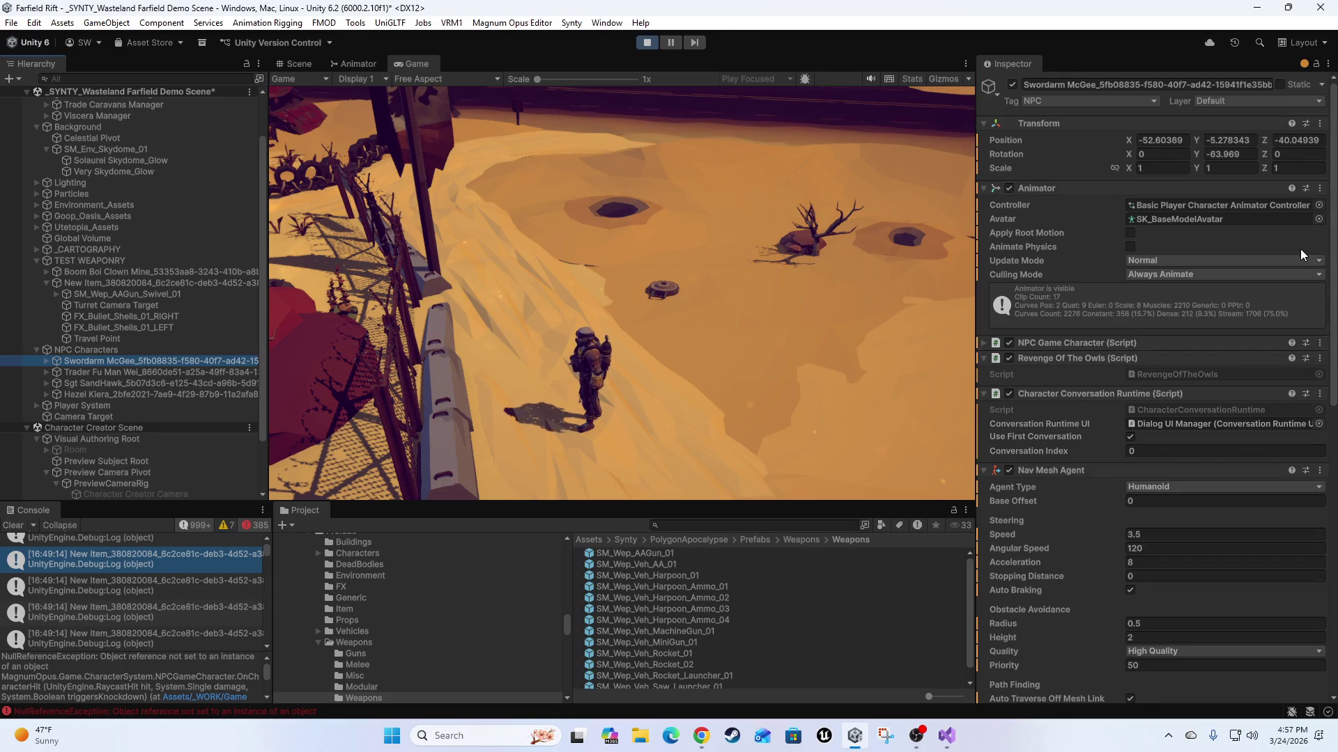
left_click(44, 360)
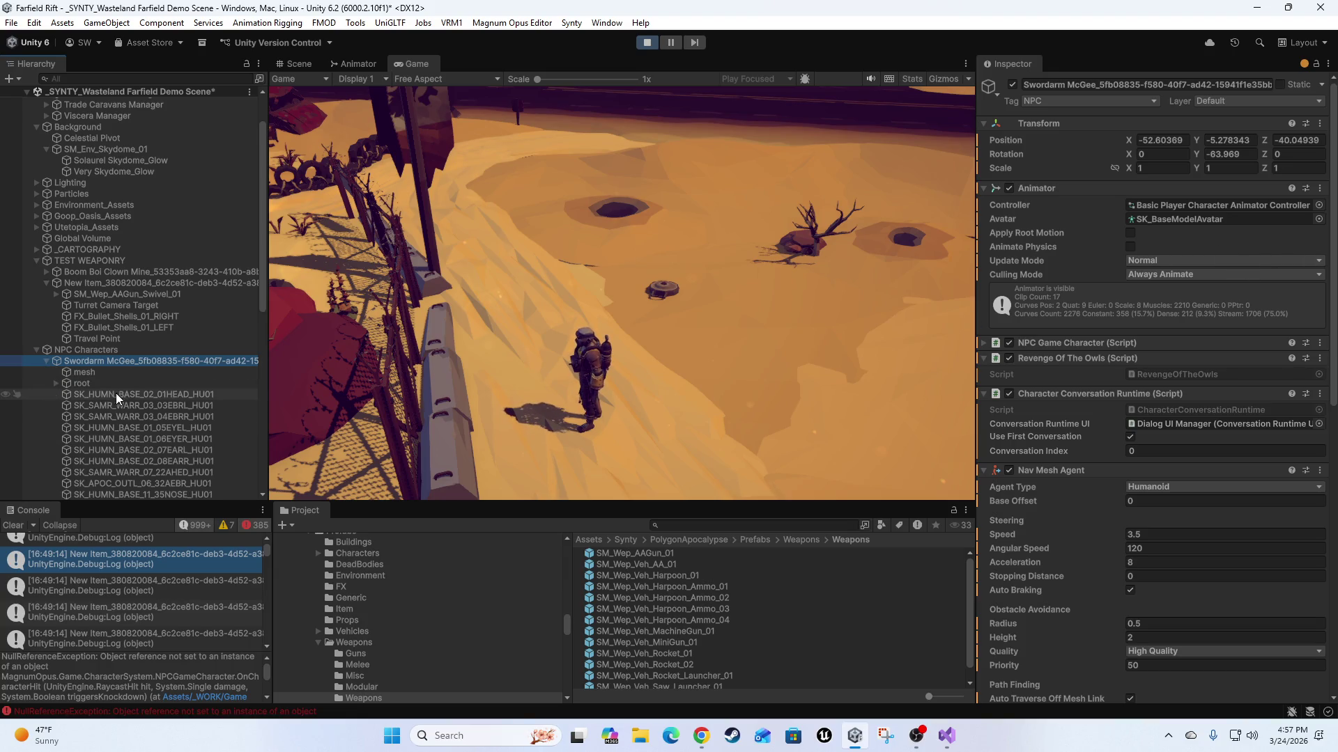
left_click(57, 383)
left_click(93, 417)
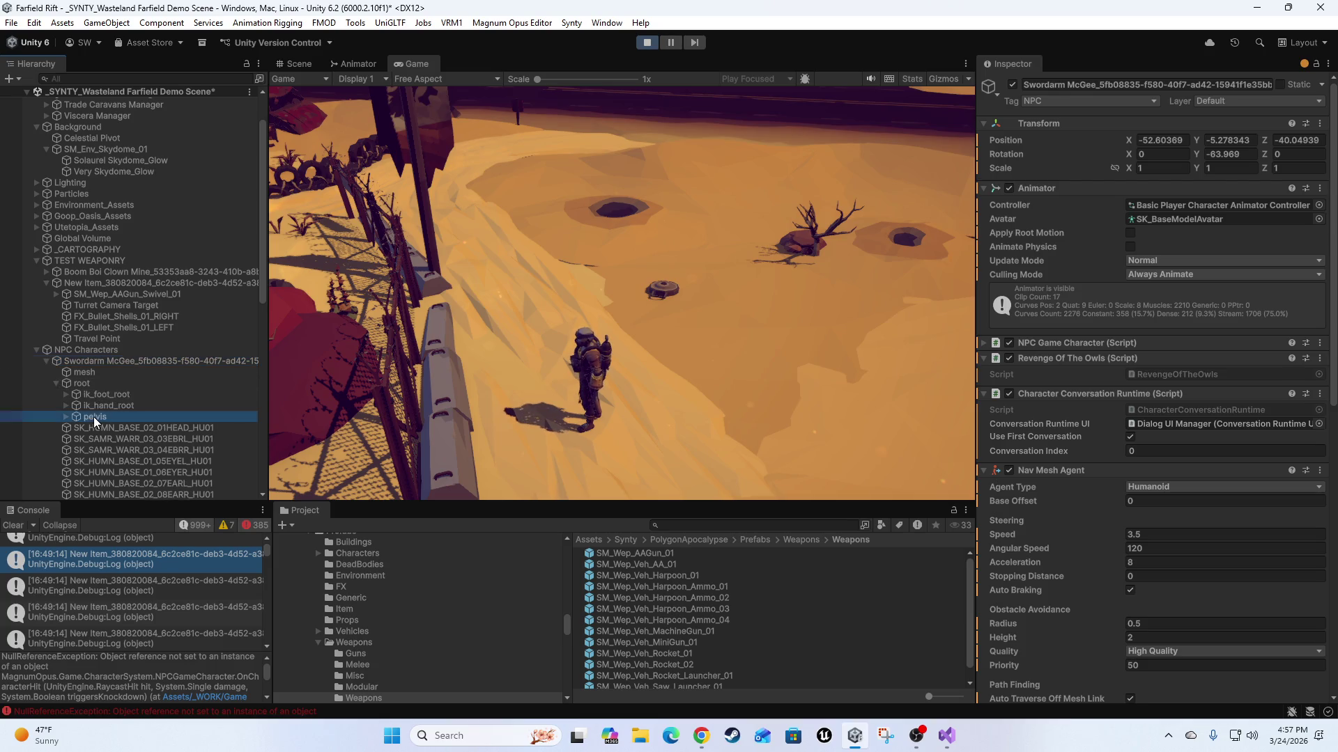
left_click(67, 417)
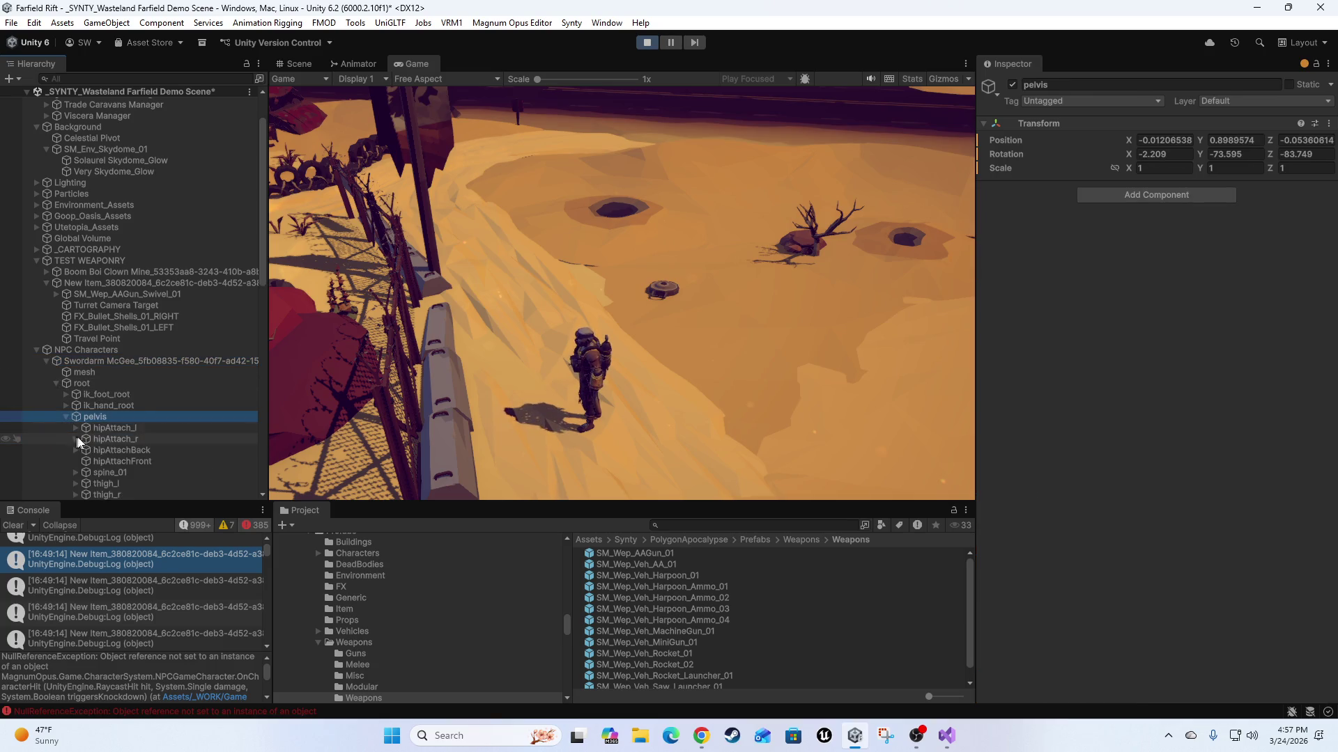
Step through the pelvis children to select thigh_r, then stop the running game.
left_click(114, 427)
left_click(117, 439)
left_click(113, 461)
left_click(112, 472)
left_click(131, 492)
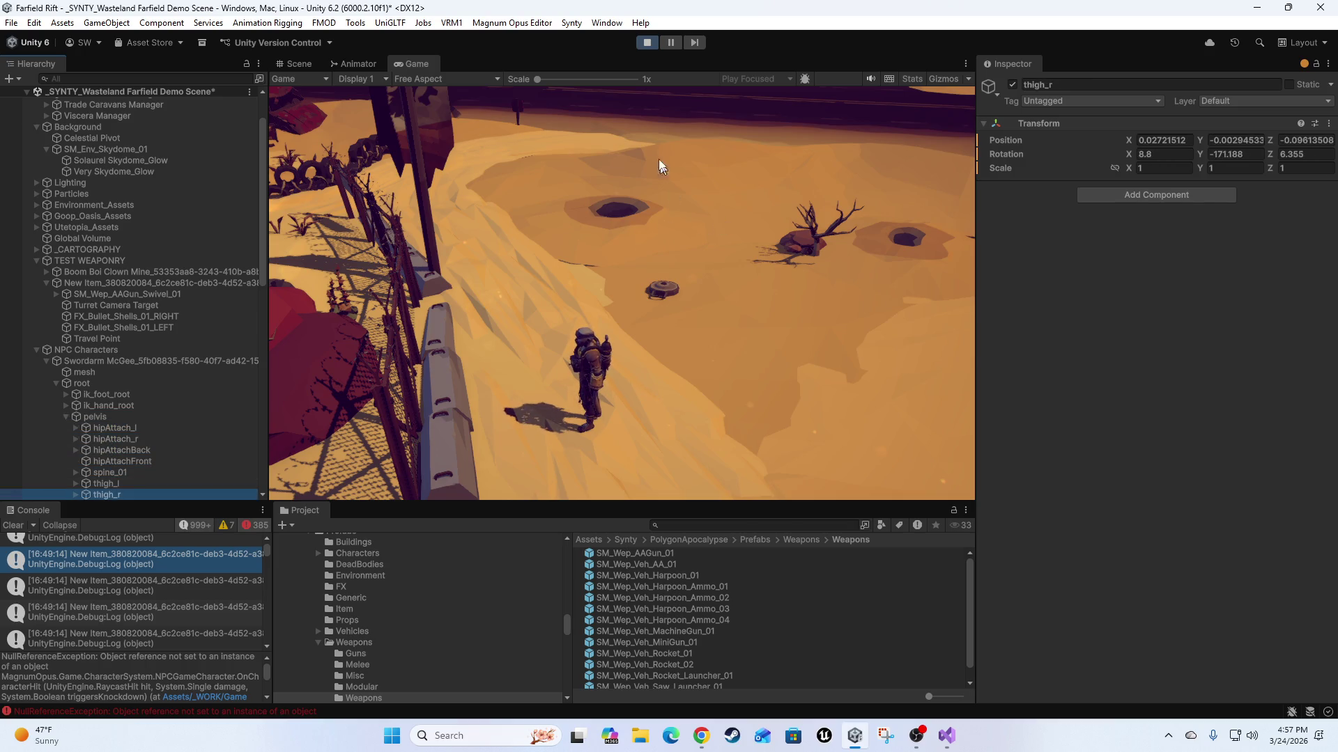
left_click(647, 42)
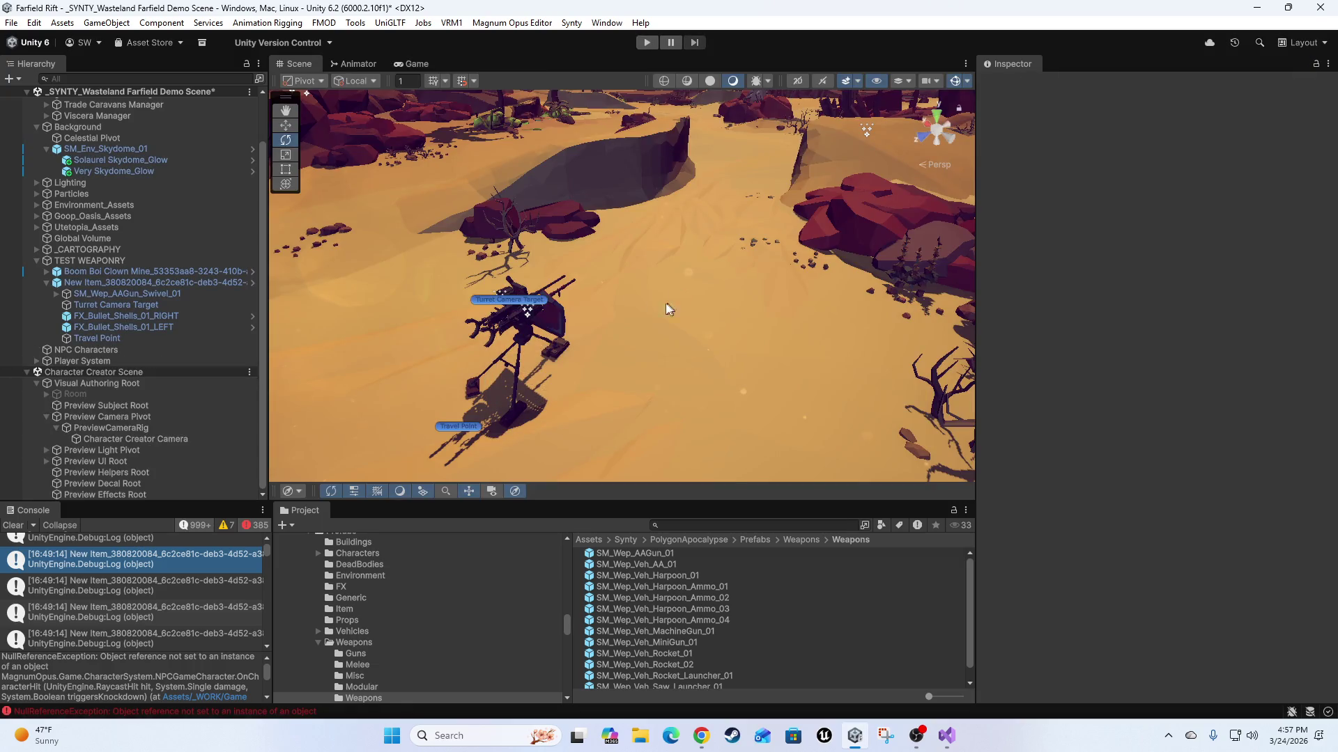
Orbit and zoom around the turret in the Scene view, then clear the Console.
mouse_move(611, 288)
left_mouse_down()
mouse_move(590, 311)
mouse_move(504, 291)
left_mouse_up()
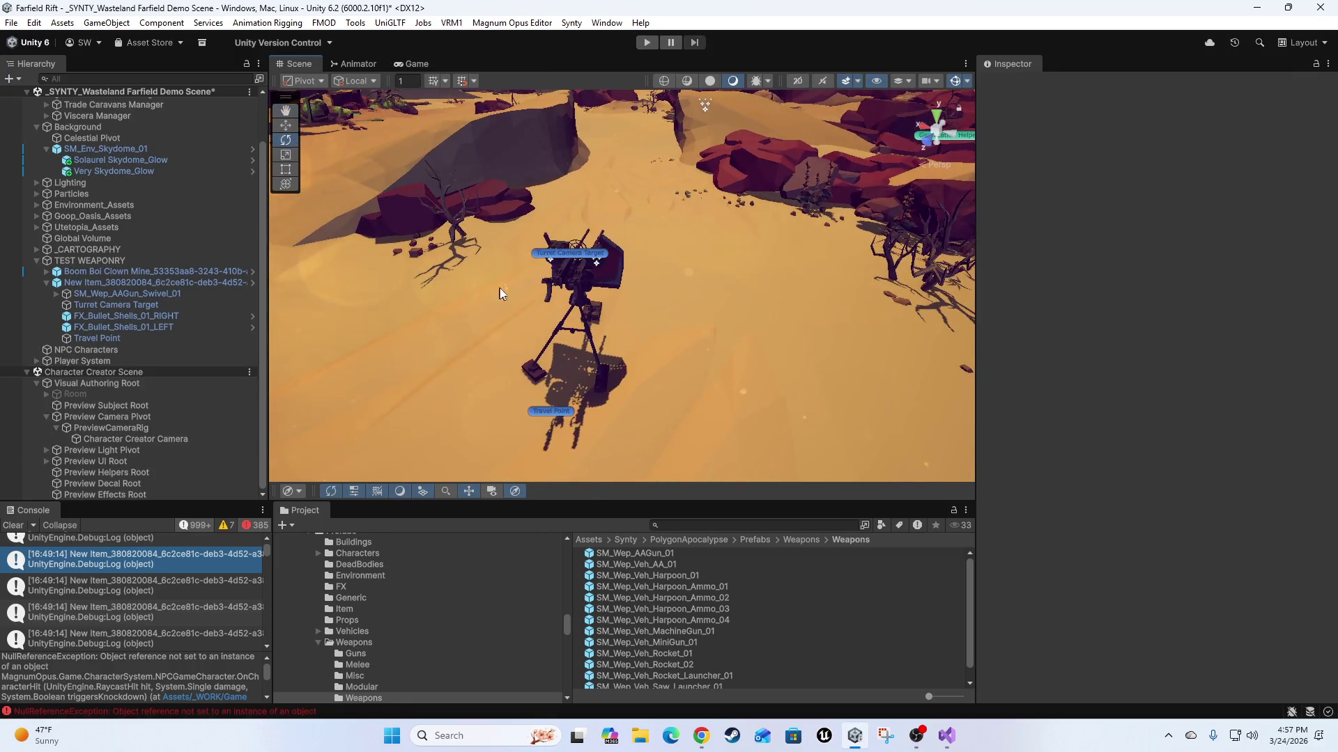
scroll(663, 308, "down", 5)
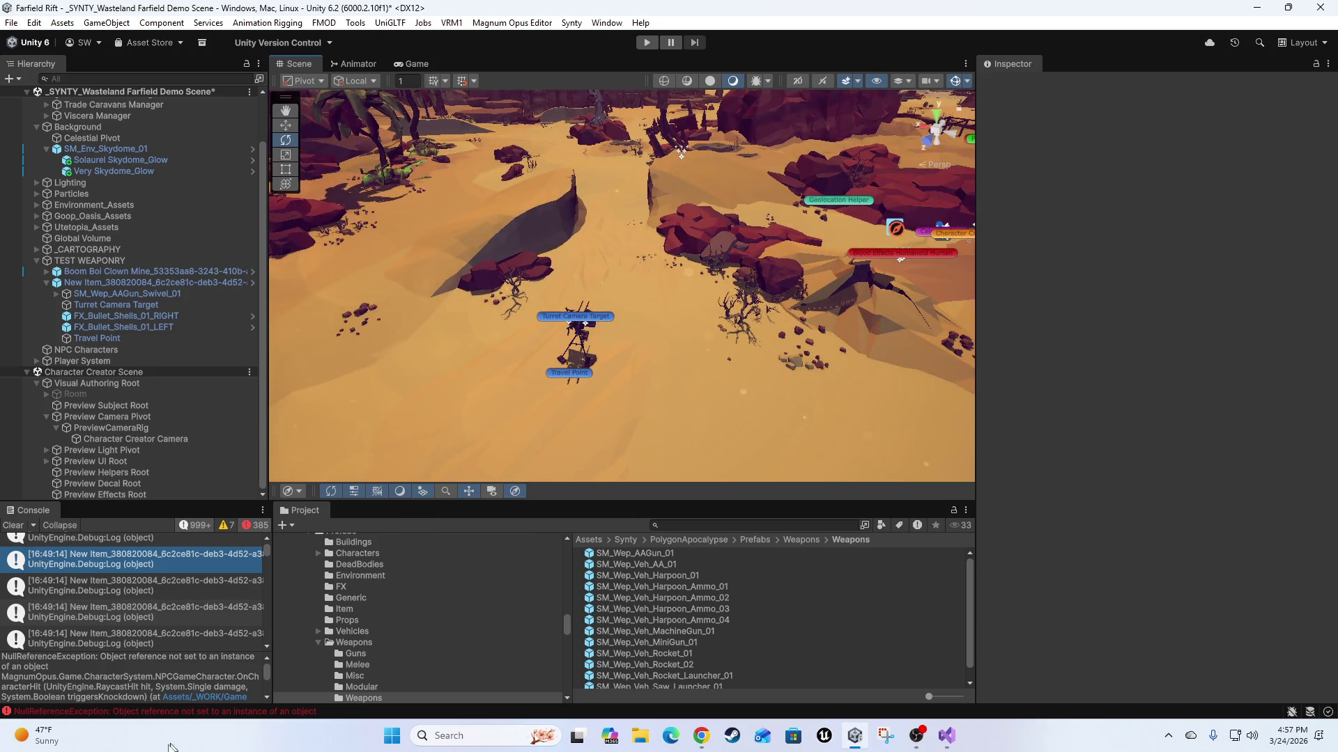
left_click(13, 526)
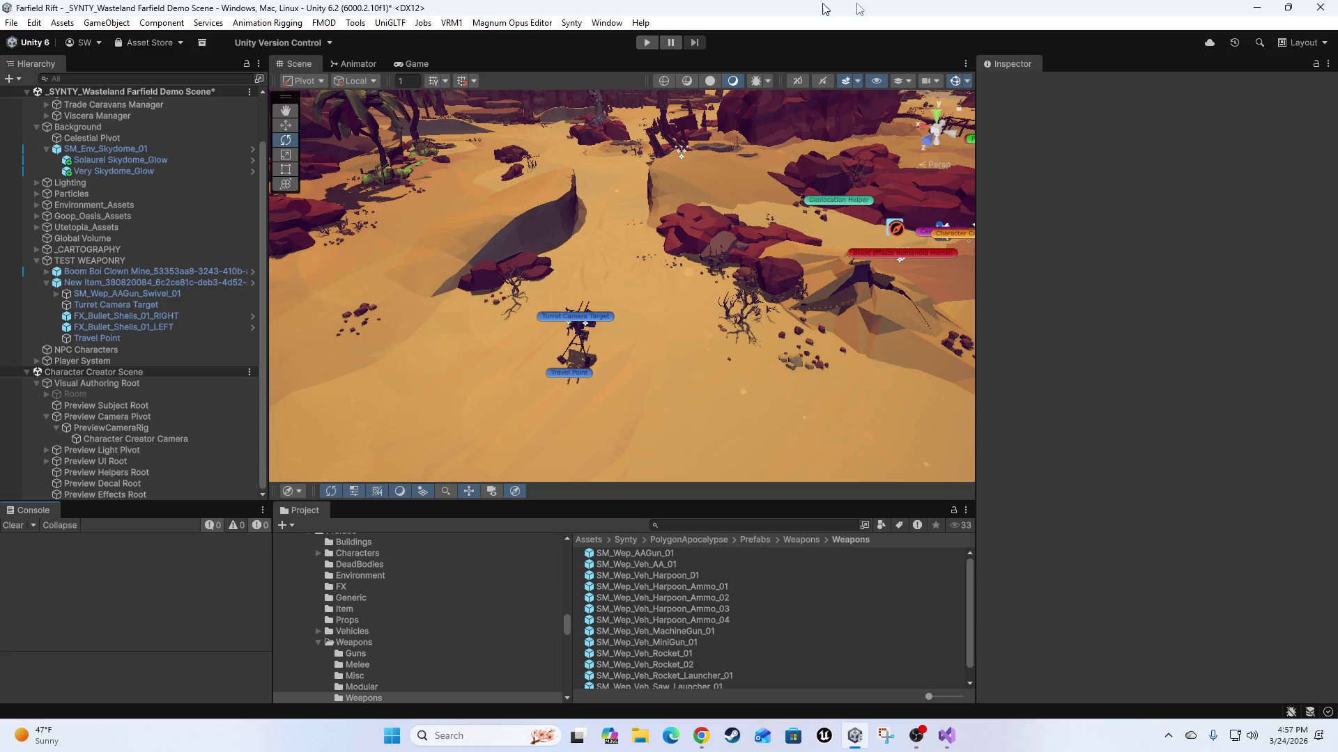
Open Magnum Opus Editor to the Character Creator page under Character Archetype, and Culture Creators.
left_click(520, 59)
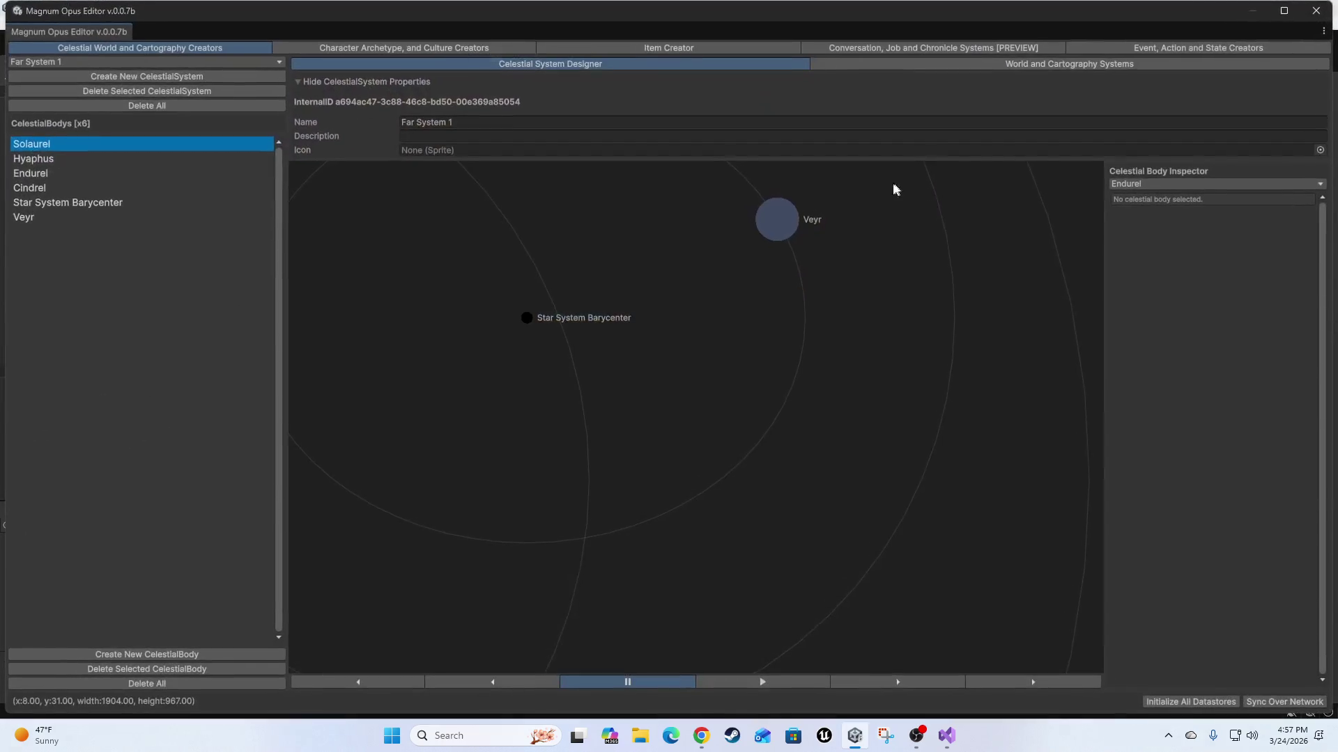
left_click(441, 49)
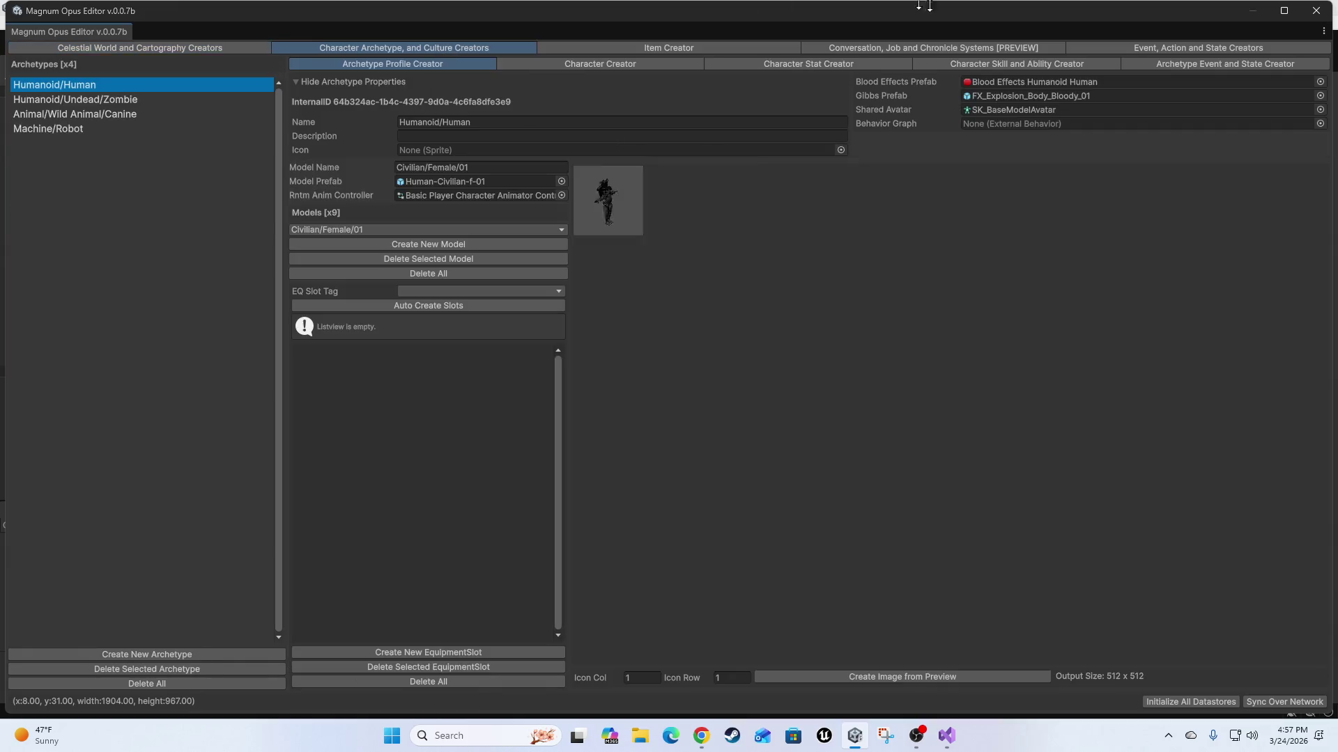
left_click(630, 64)
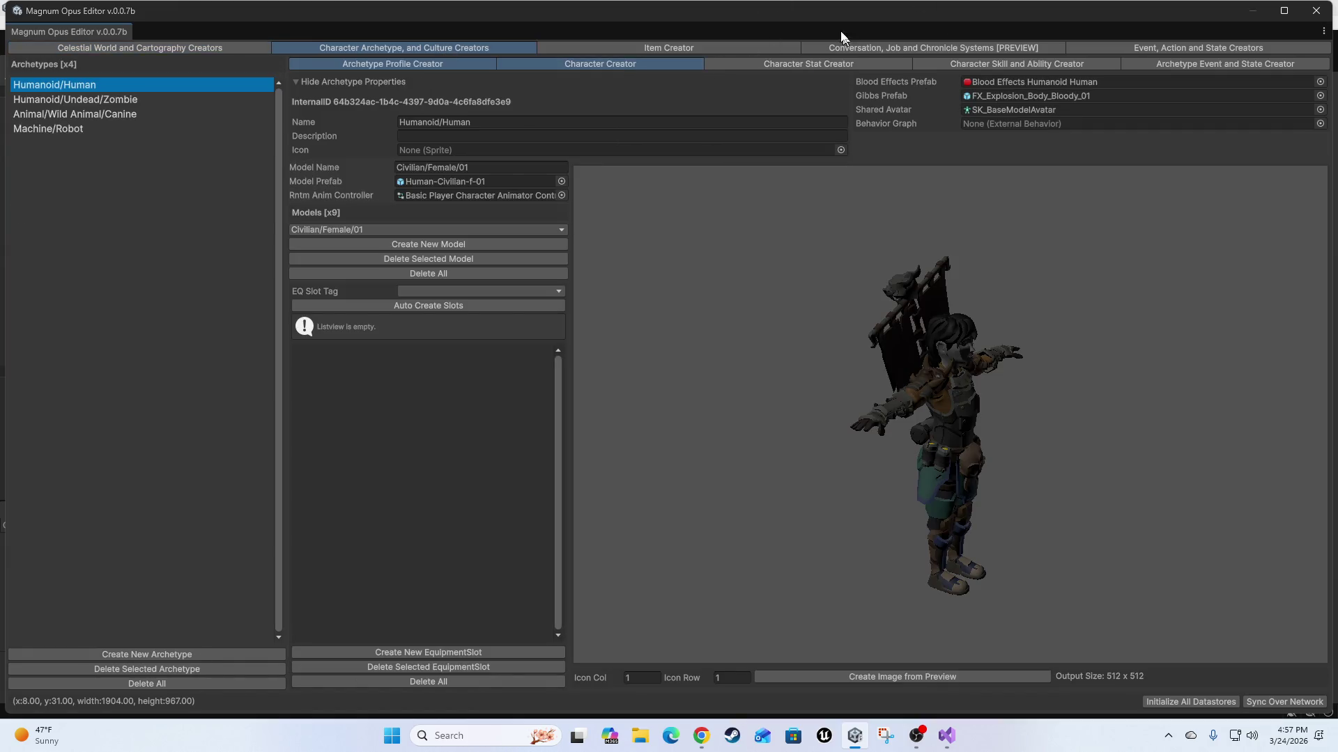